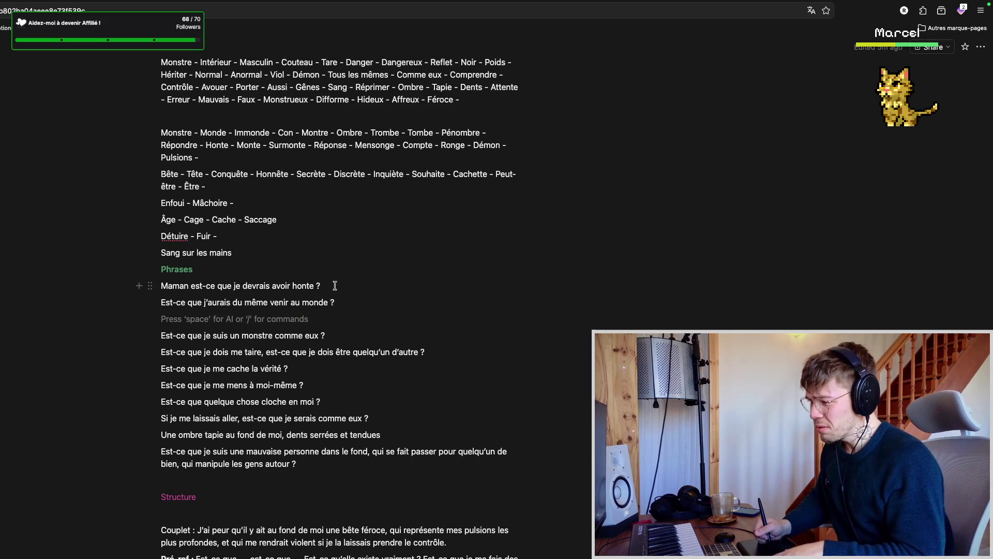
- In Bitwig, stop playback, save the project and replay from the pre-ref and bar 34
key("super+Tab")
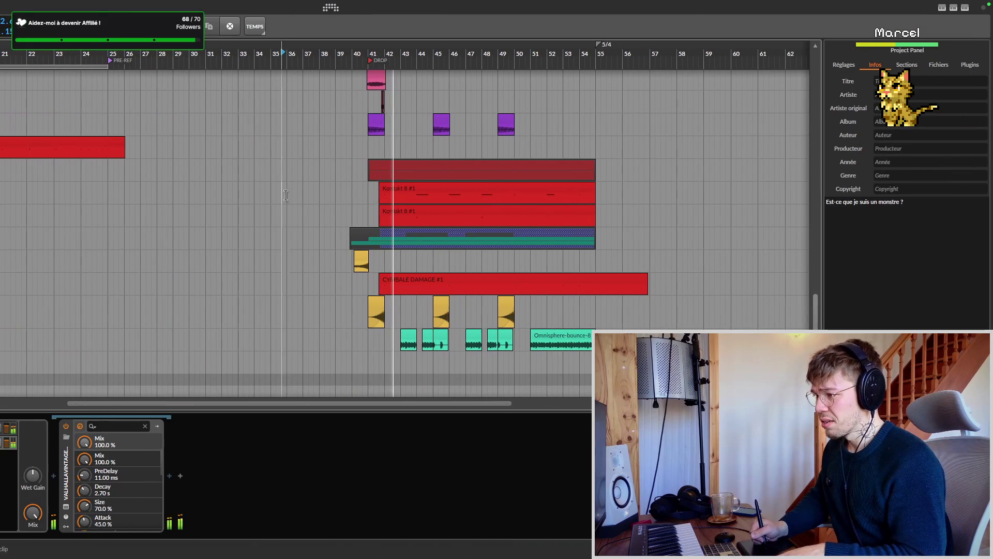
key("space")
key("ctrl+s")
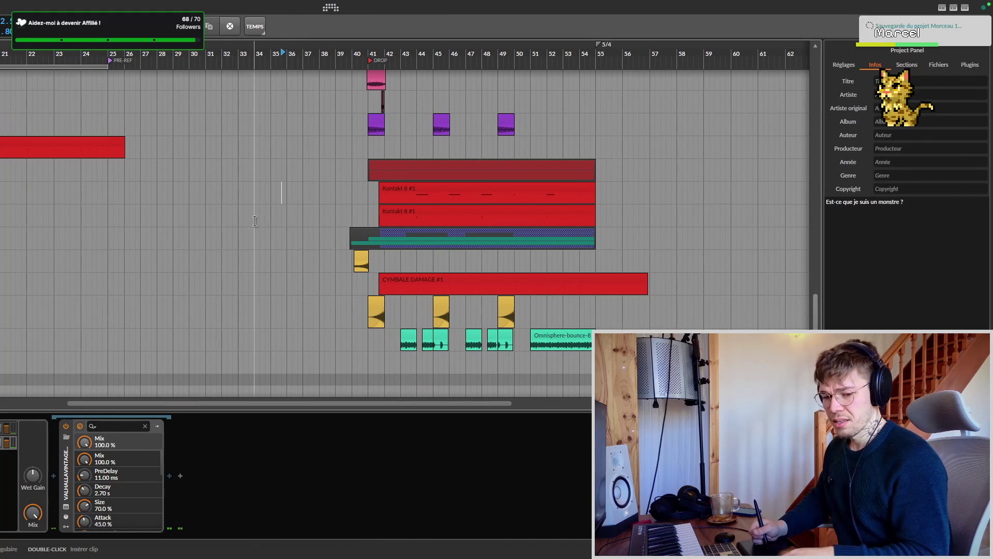
scroll(254, 221, "left", 3)
left_click(186, 58)
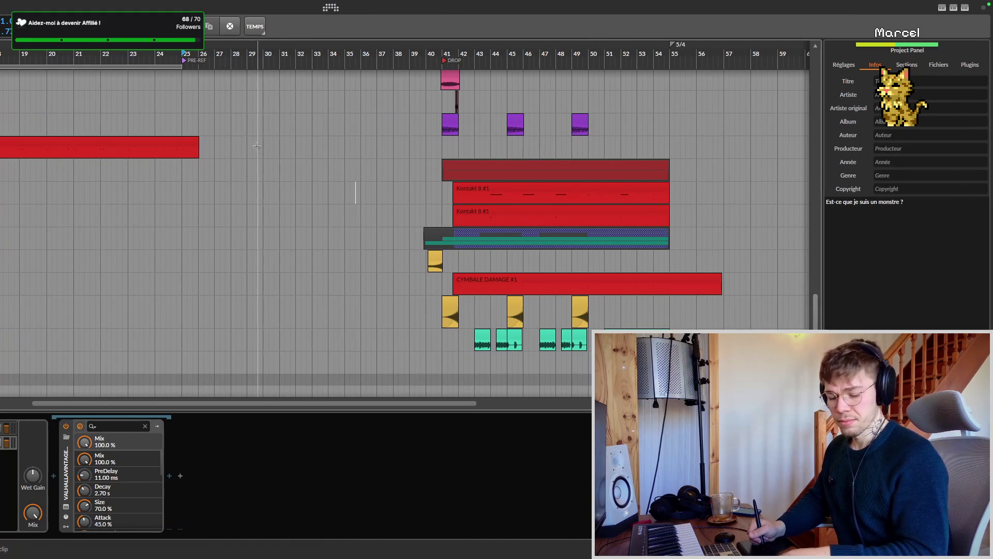
key("ctrl+s")
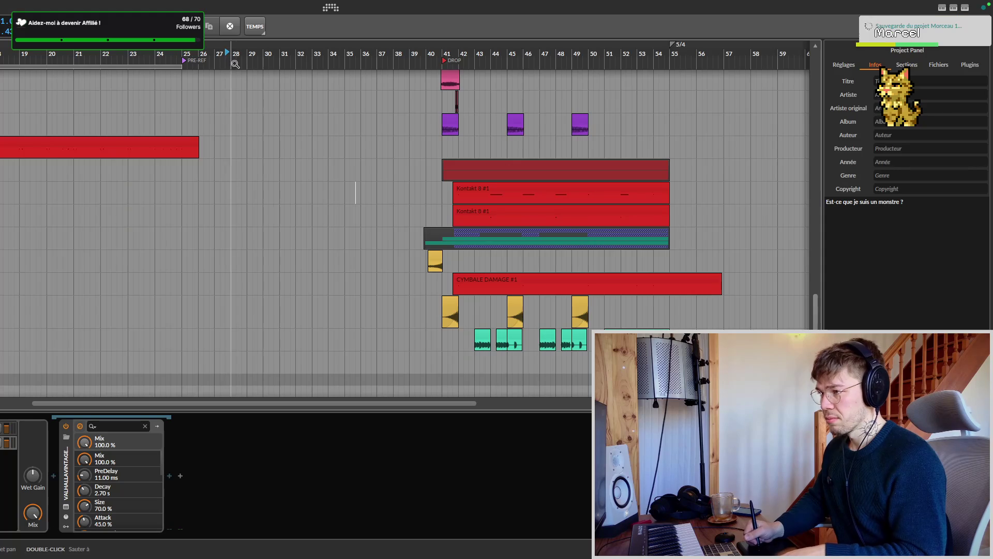
scroll(178, 189, "right", 3)
scroll(179, 189, "right", 3)
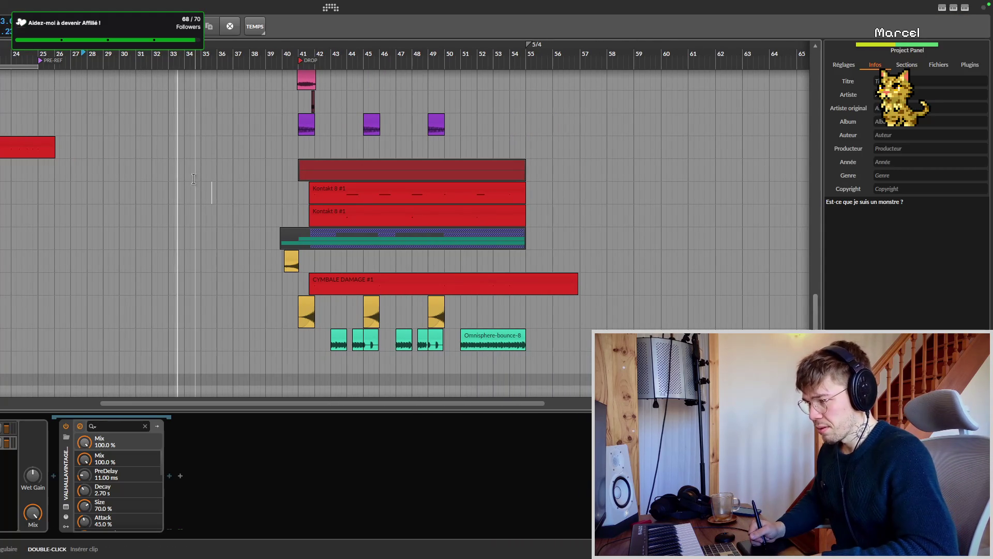
key("ctrl+s")
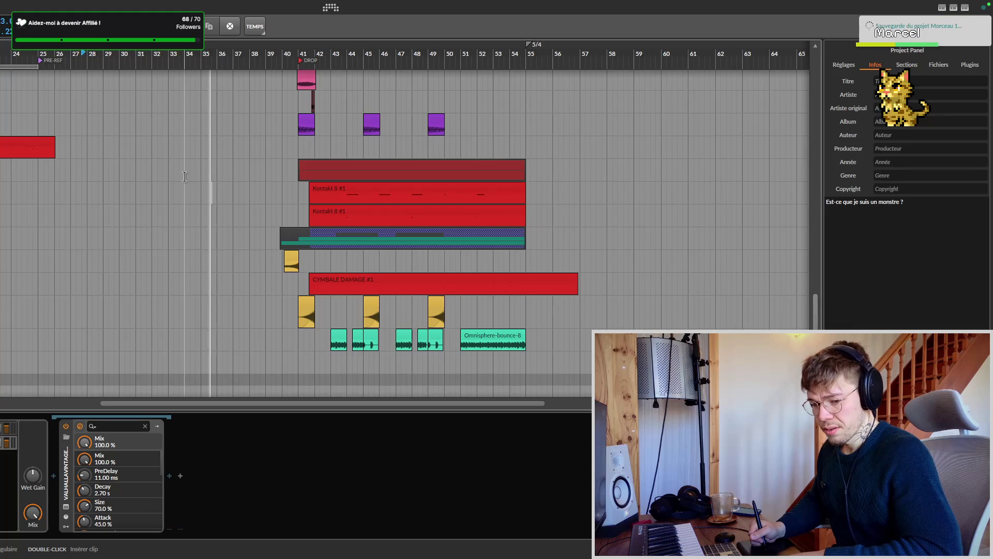
left_click(187, 176)
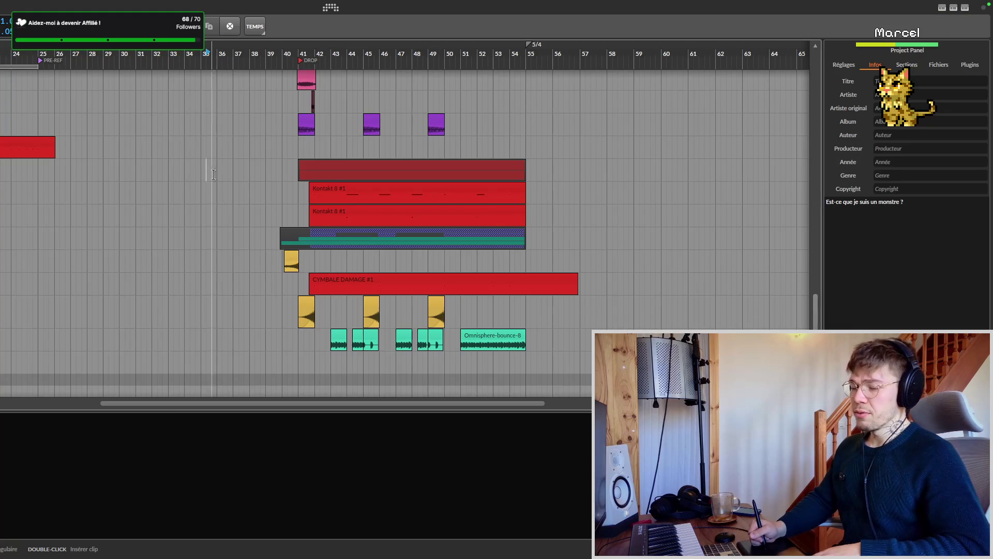
- Back in Notion, select the first two Phrases lines for copying
key("ctrl+Right")
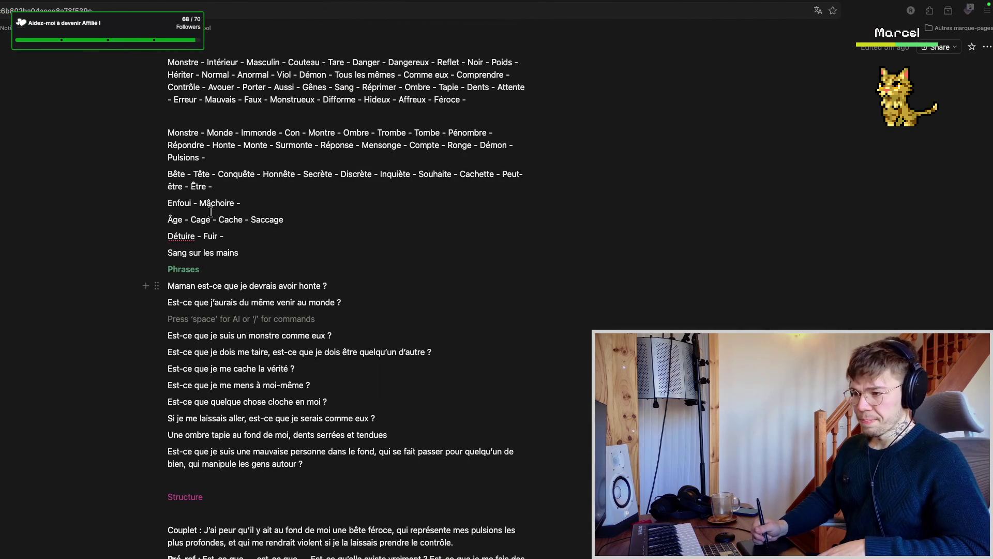
scroll(303, 268, "down", 2)
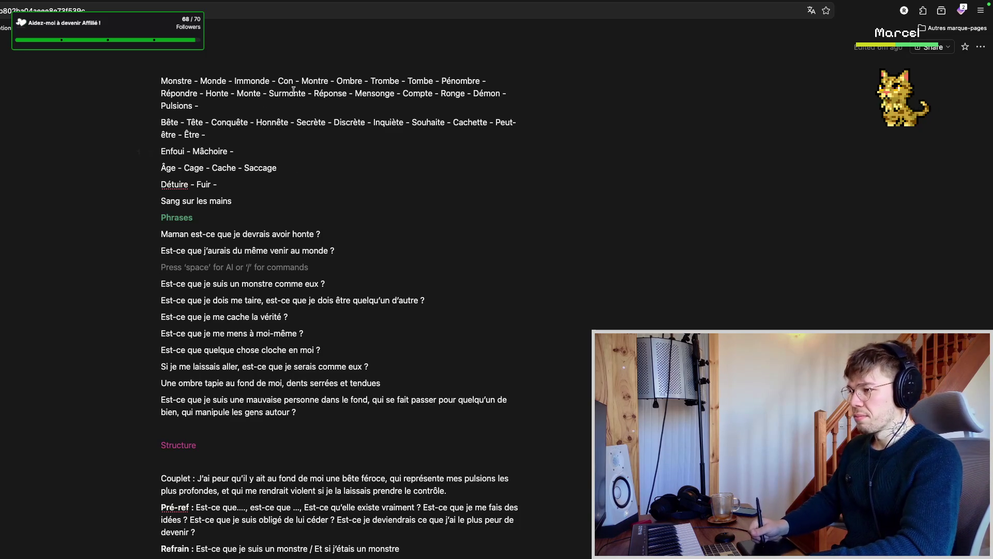
scroll(305, 211, "up", 3)
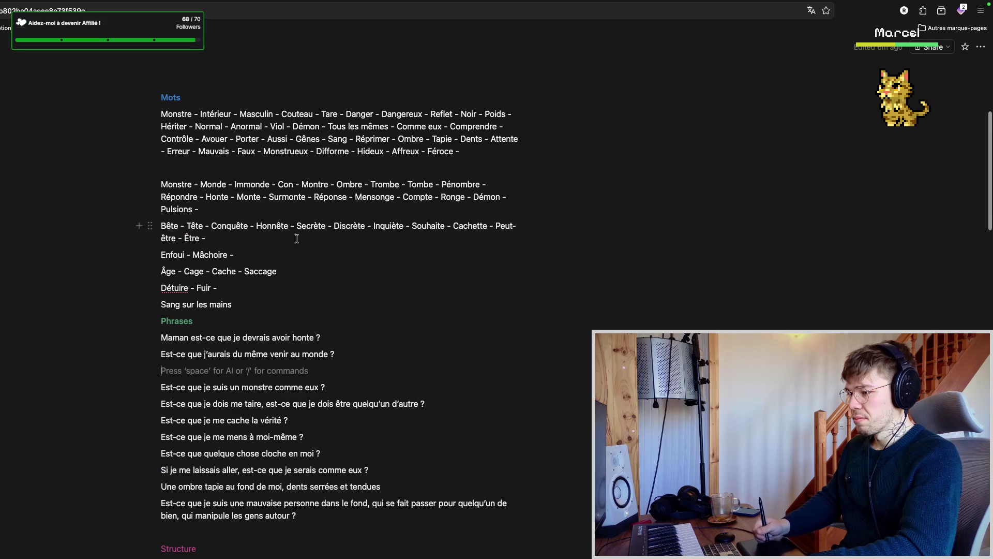
scroll(323, 294, "down", 2)
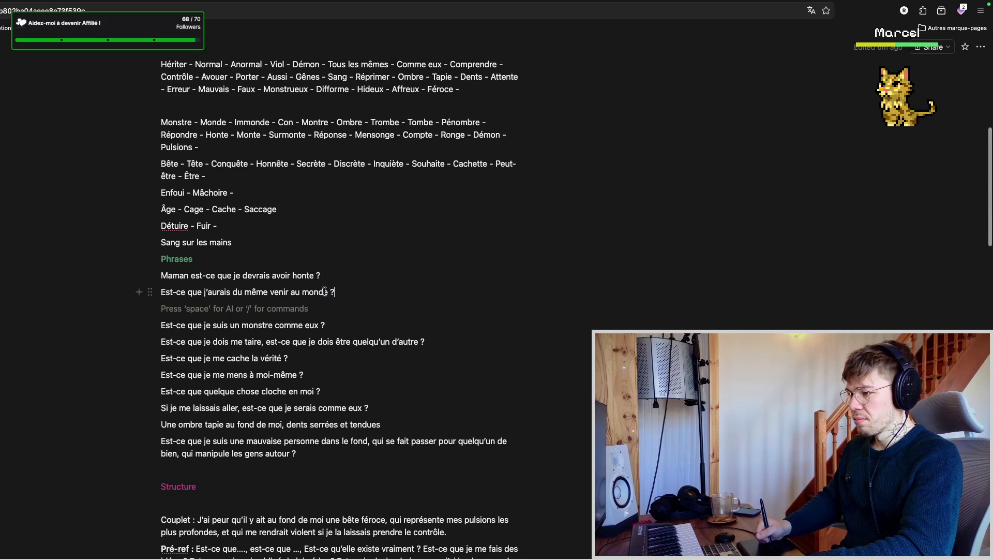
key("shift+Up")
key("shift+Up")
key("ctrl+c")
key("shift+Up")
key("shift+Up")
key("shift+Up")
key("shift+Up")
key("shift+Up")
key("shift+Up")
scroll(337, 274, "down", 2)
scroll(355, 368, "down", 3)
left_click(367, 346)
left_click_drag(342, 346, 160, 330)
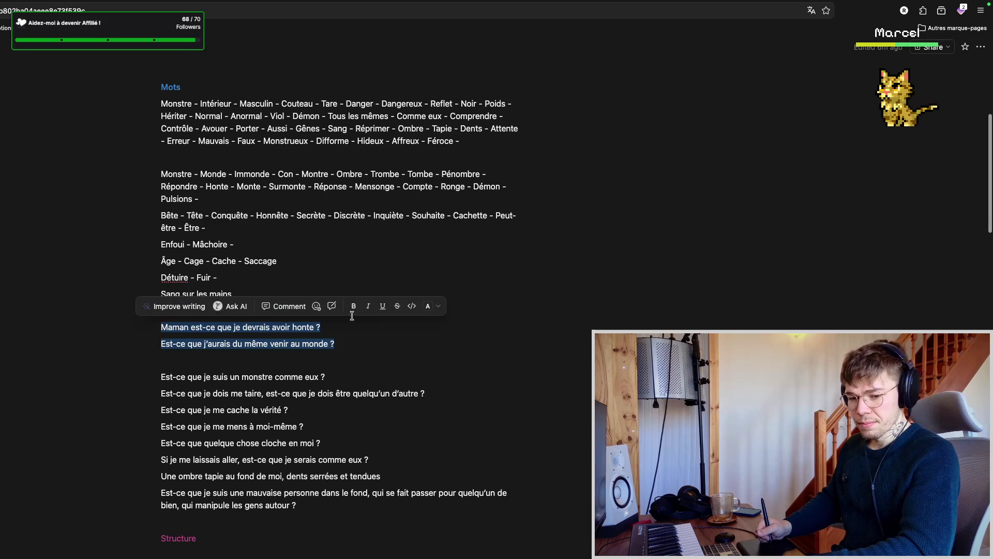
scroll(318, 293, "up", 3)
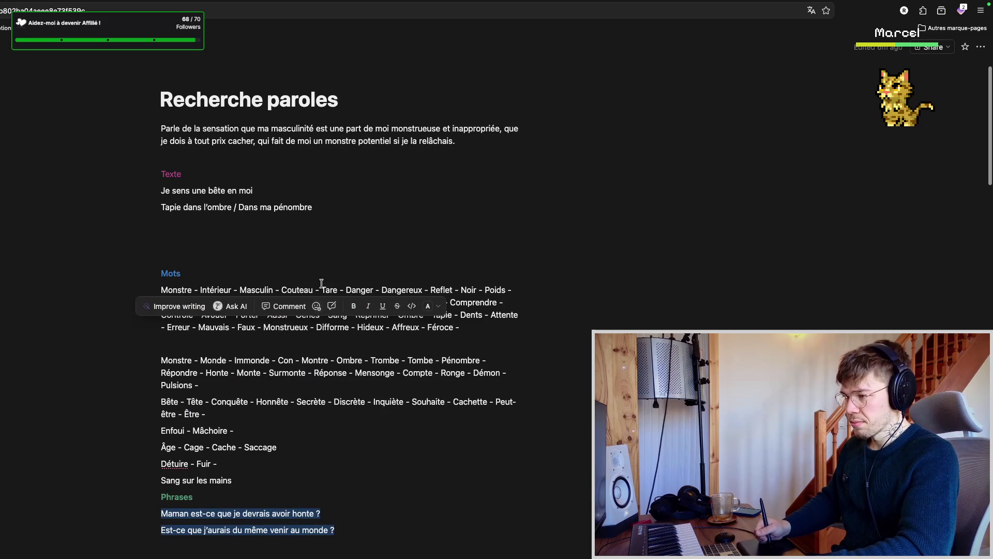
- Paste the two lines into the empty block under Texte and add a label line above them
left_click(288, 240)
key("ctrl+v")
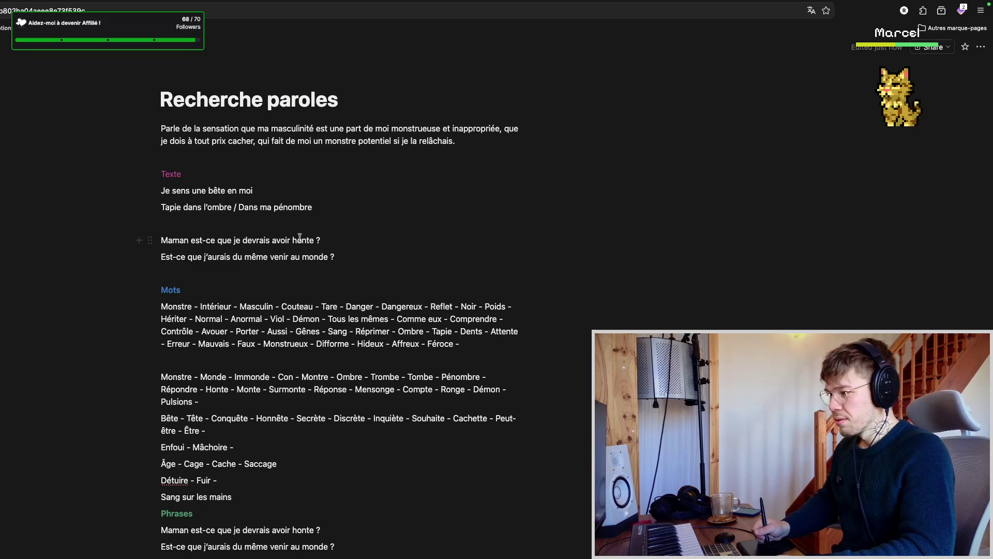
left_click(285, 229)
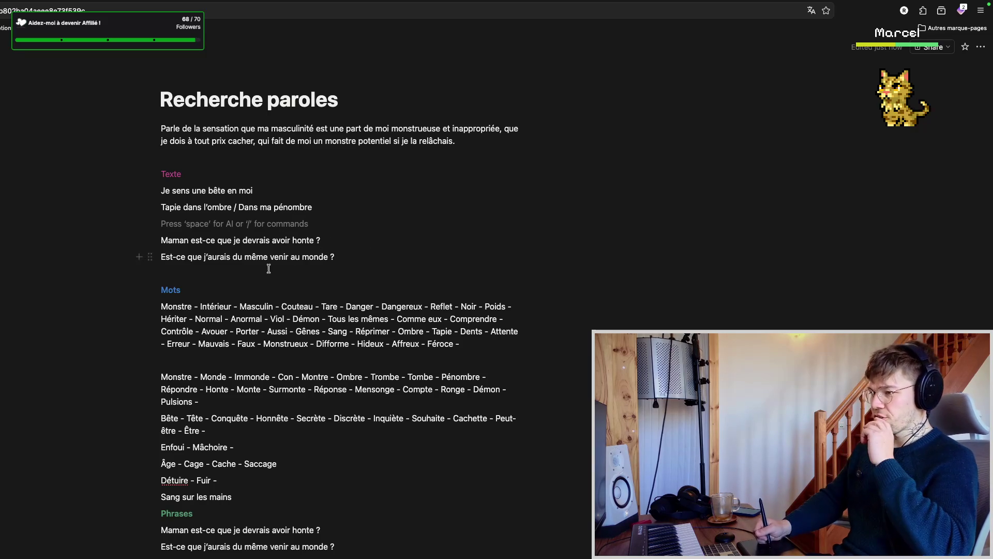
key("Return")
type("Pré-ref")
- Select the Pré-ref label and make it bold
key("ctrl+a")
left_click(196, 242)
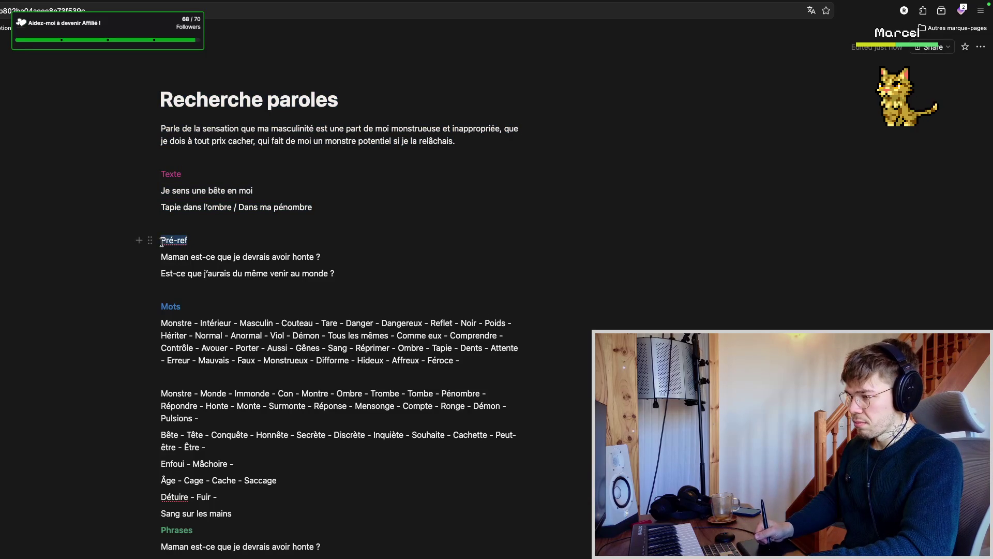
left_click(213, 238)
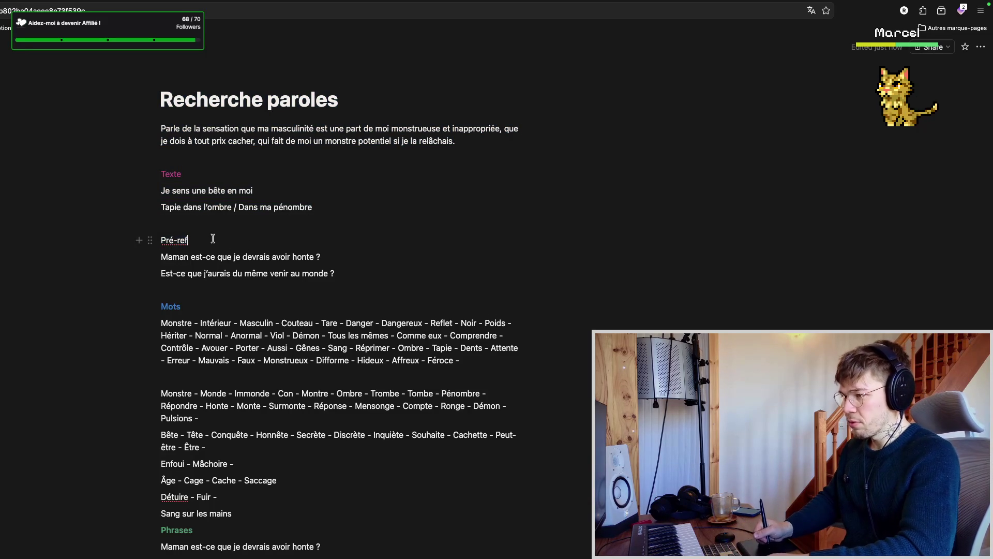
left_click_drag(195, 243, 163, 243)
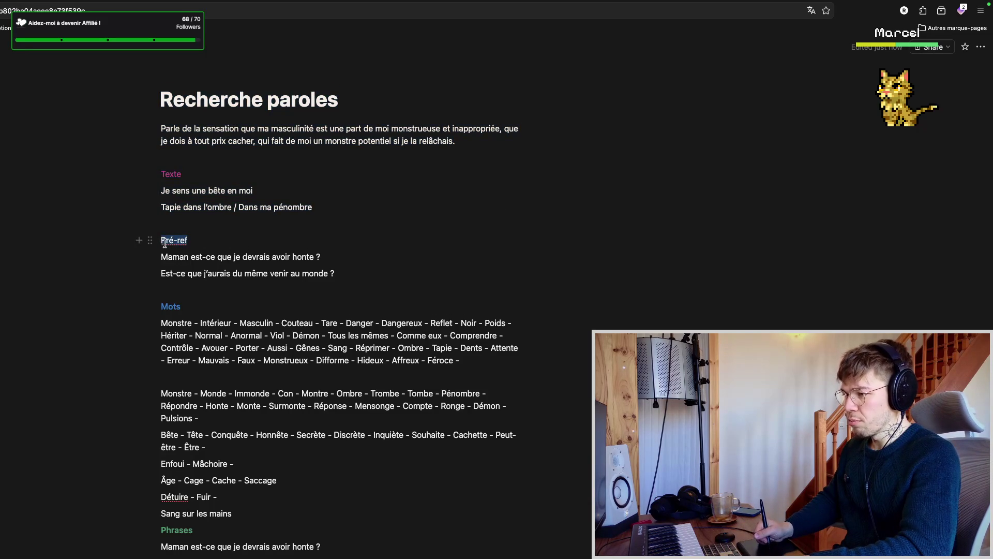
left_click(219, 247)
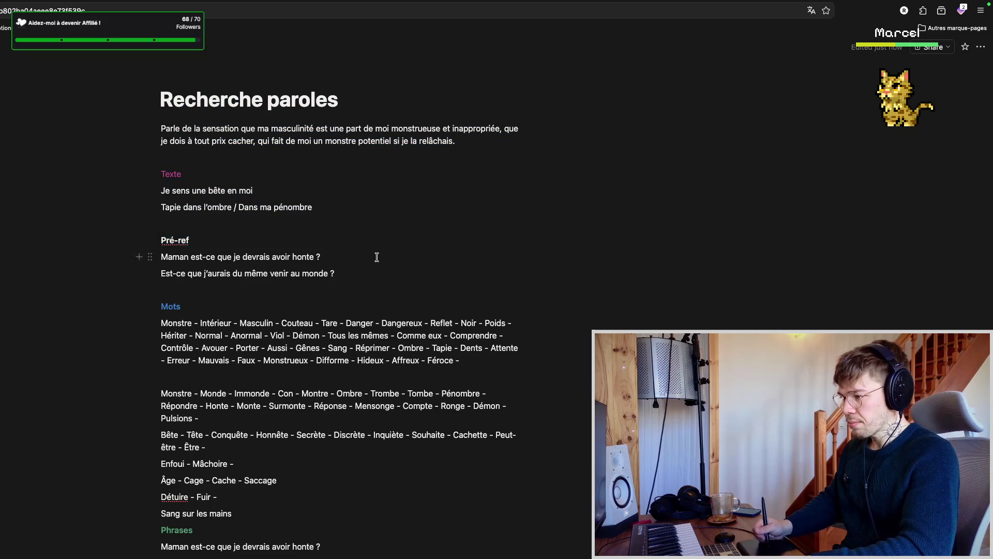
scroll(348, 278, "down", 2)
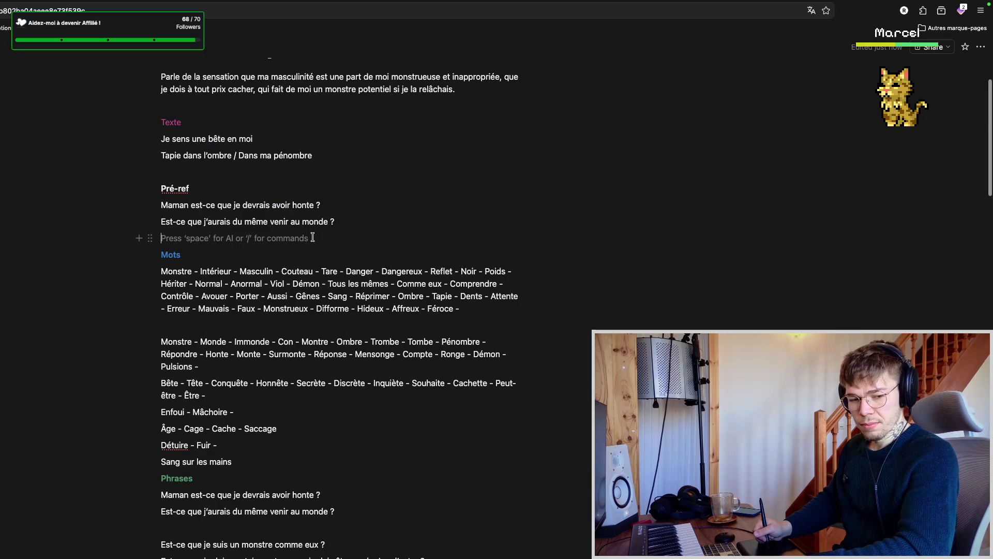
scroll(301, 245, "down", 1)
scroll(314, 233, "up", 4)
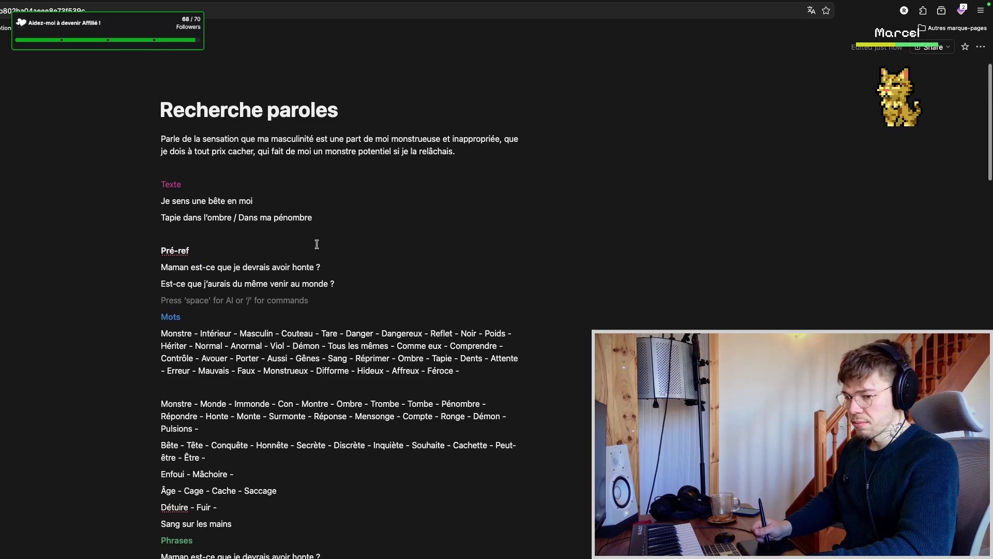
scroll(320, 251, "down", 4)
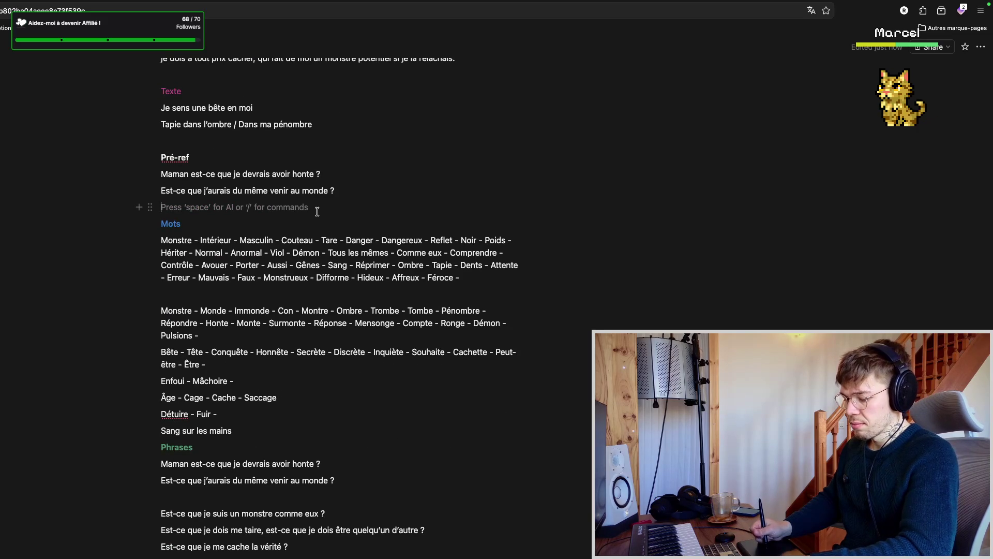
scroll(315, 215, "up", 4)
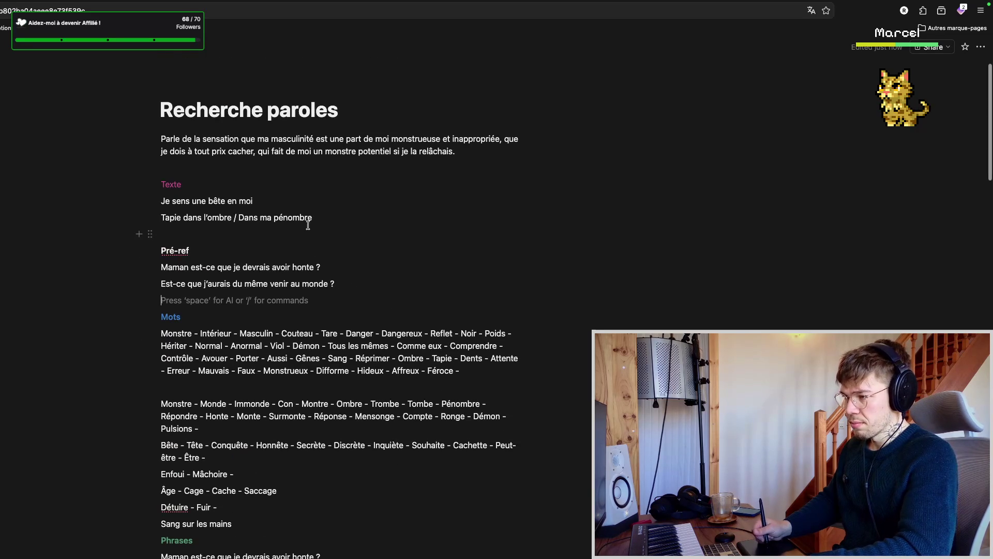
scroll(320, 252, "down", 3)
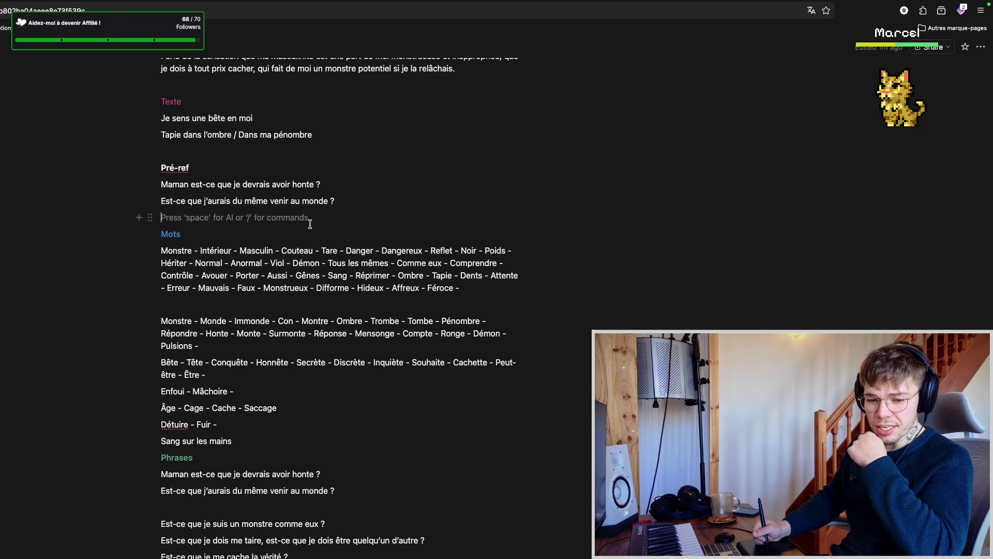
key("ctrl+Left")
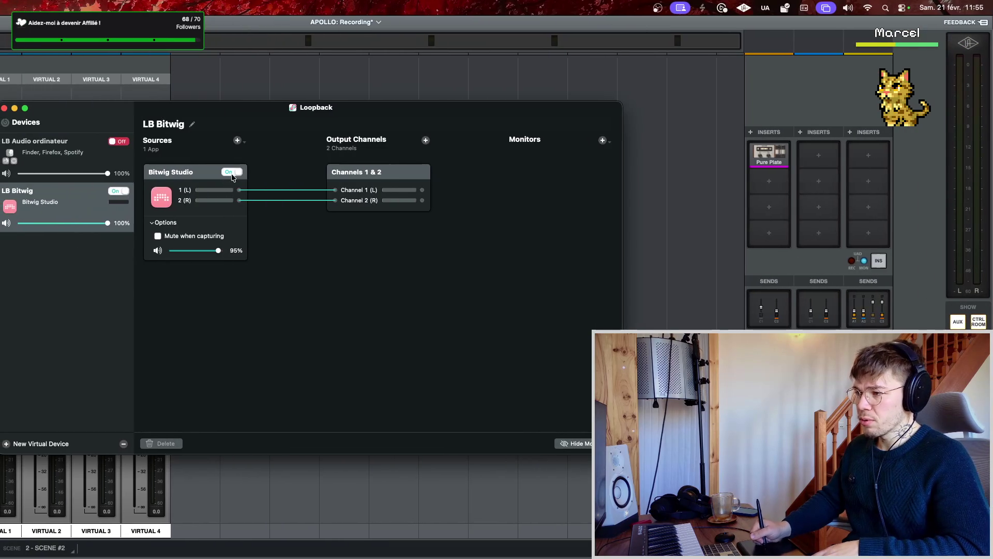
- Toggle the Bitwig Studio source off and on, then replay the arrangement from bar 25
left_click(237, 174)
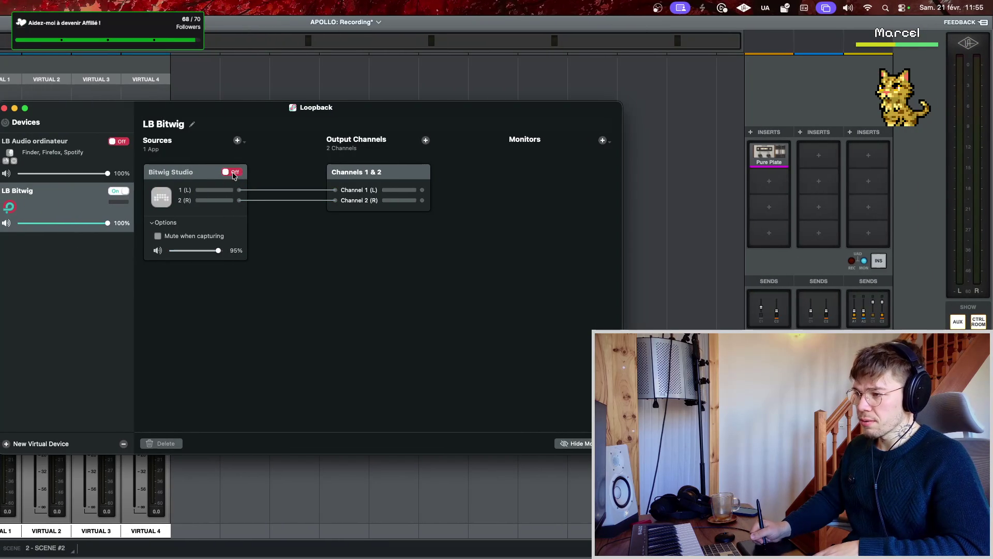
left_click(236, 174)
key("ctrl+Right")
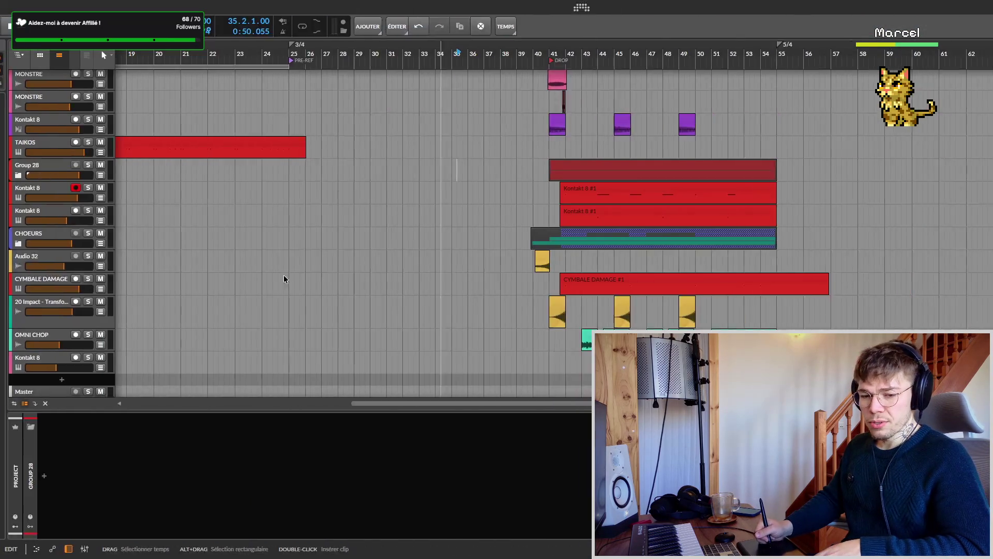
left_click_drag(99, 53, 40, 52)
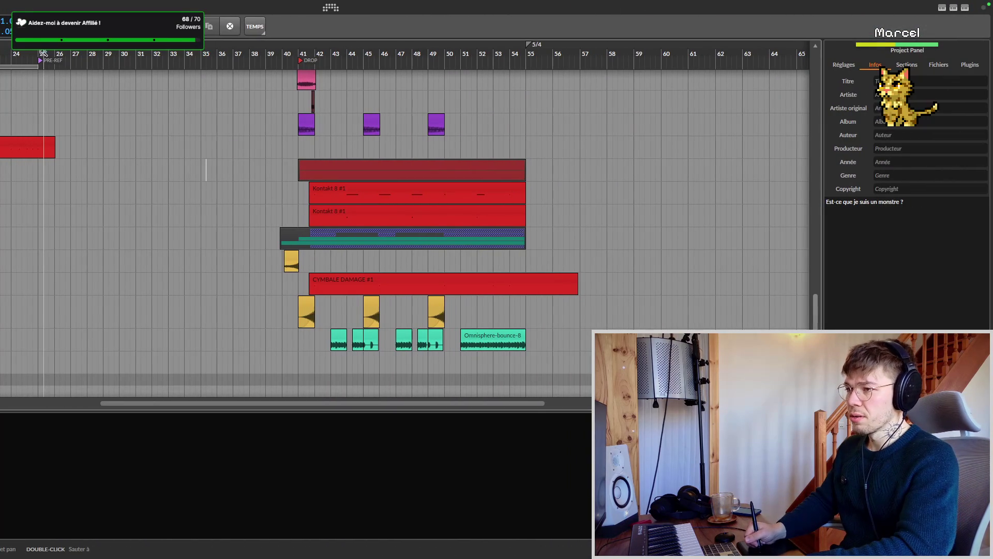
key("space")
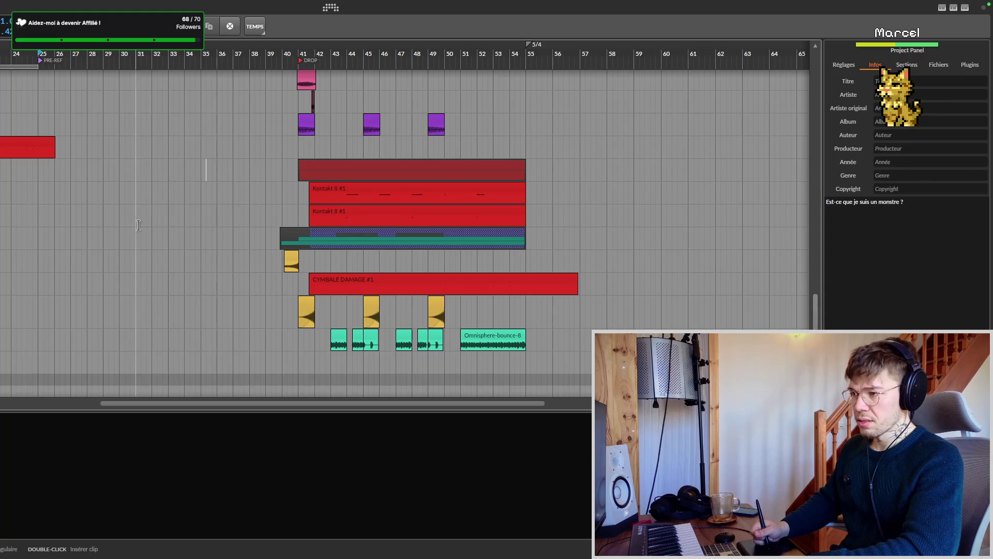
scroll(139, 225, "left", 3)
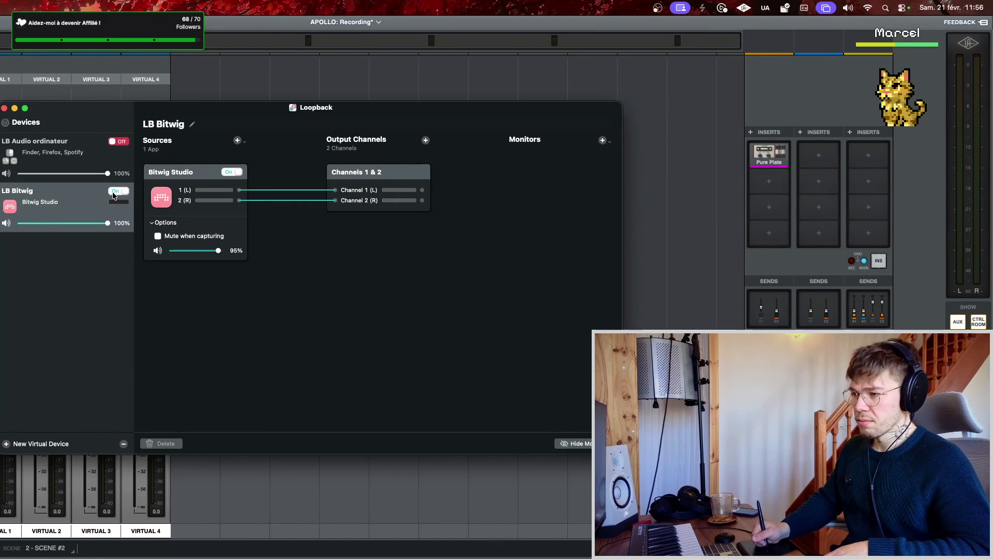
- Disable the LB Bitwig virtual device and confirm while OBS is using it
left_click(115, 194)
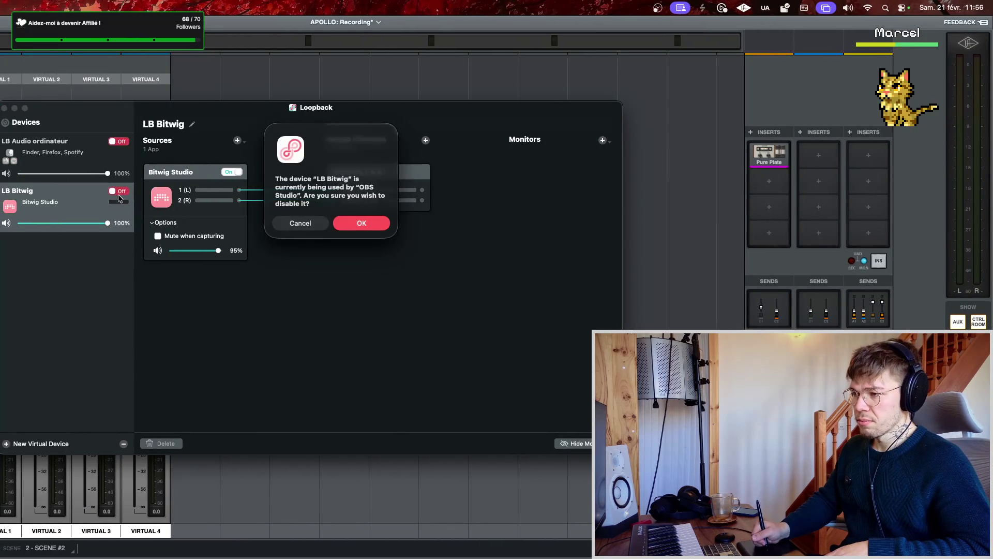
left_click(350, 223)
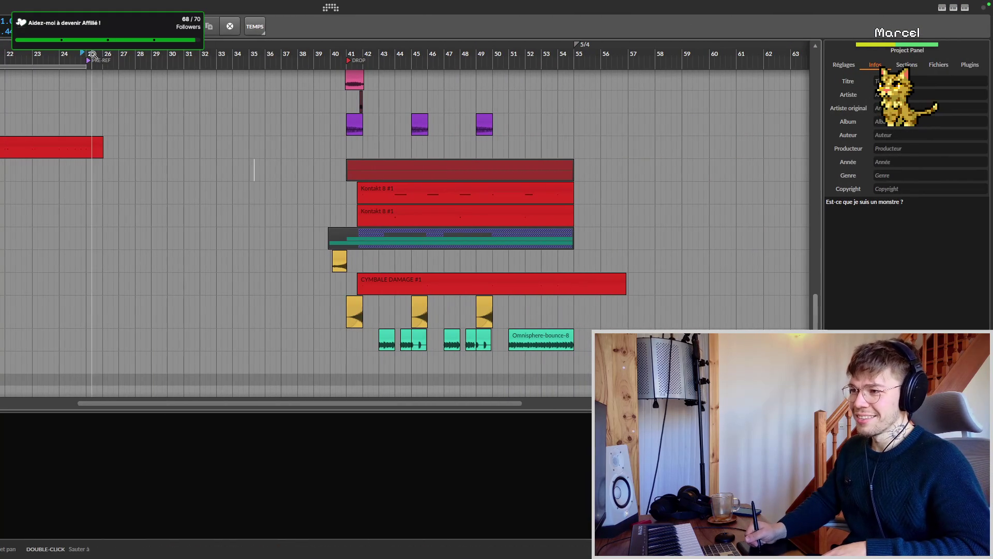
- Play from the PRE-REF marker past bar 33, briefly checking Loopback on the way
left_click(87, 198)
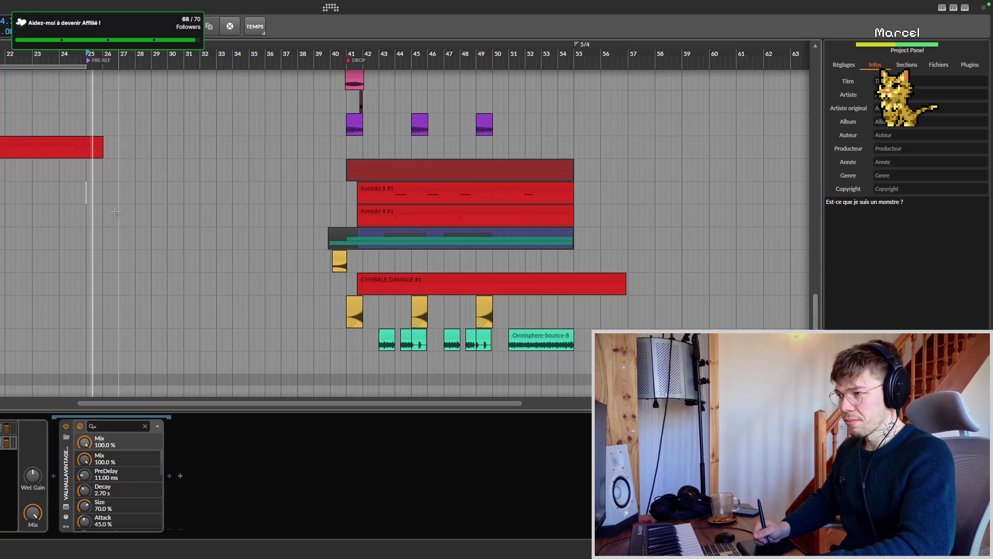
key("space")
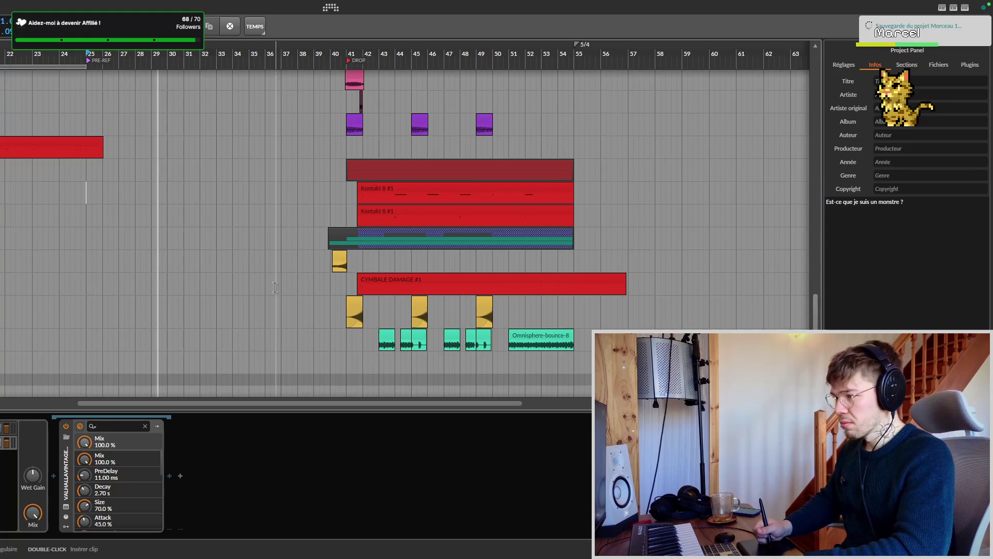
scroll(264, 263, "down", 2)
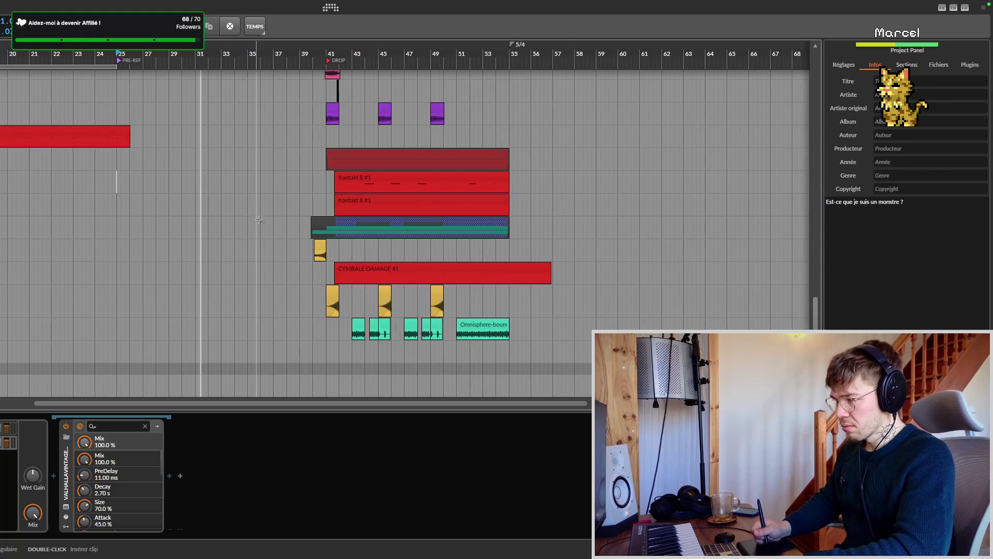
scroll(267, 272, "up", 2)
scroll(267, 271, "down", 1)
scroll(267, 264, "down", 3)
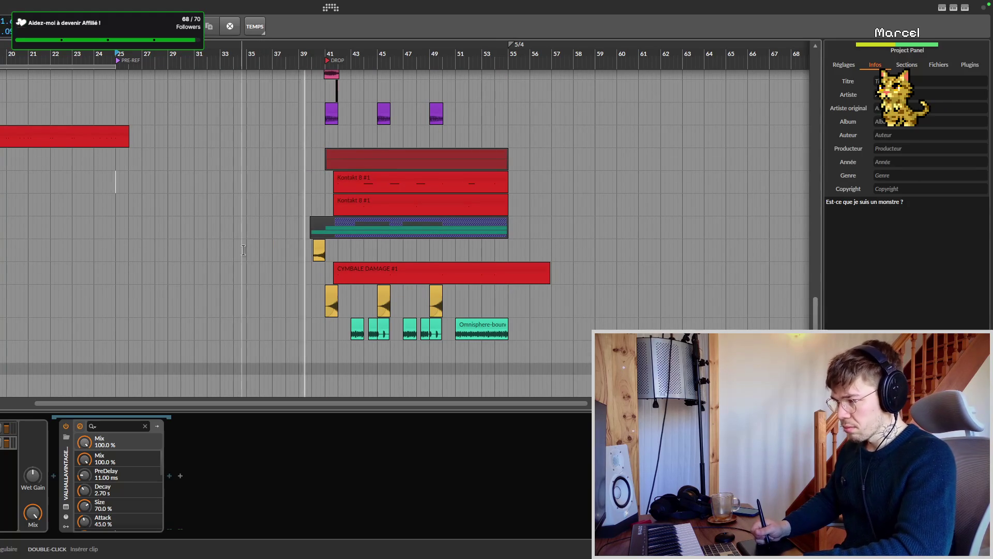
scroll(233, 262, "right", 2)
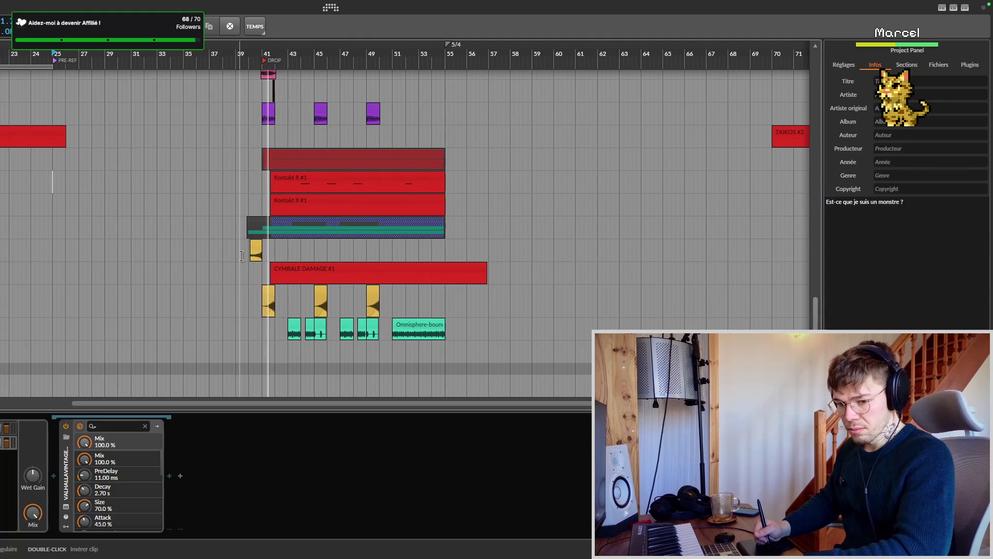
scroll(248, 259, "left", 2)
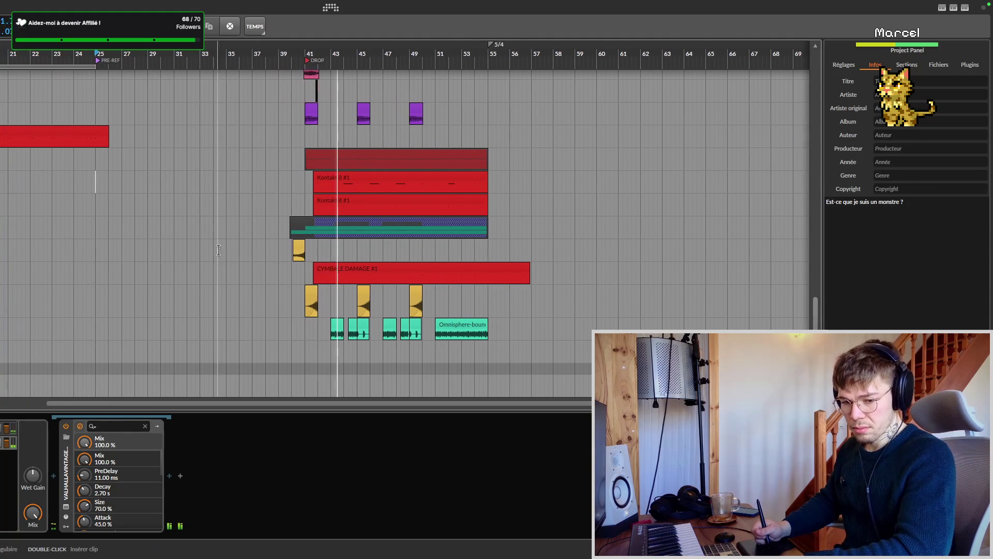
scroll(253, 256, "left", 1)
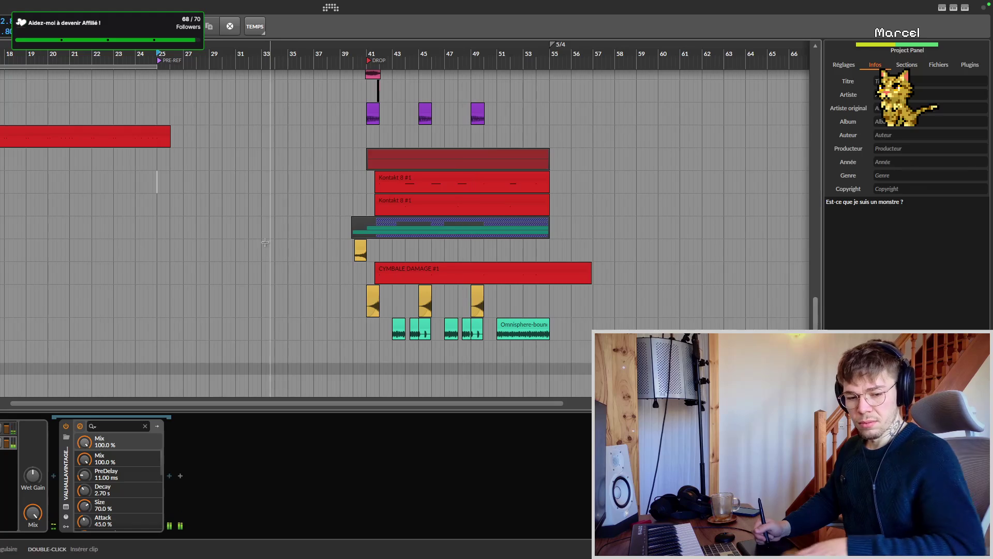
key("ctrl+Left")
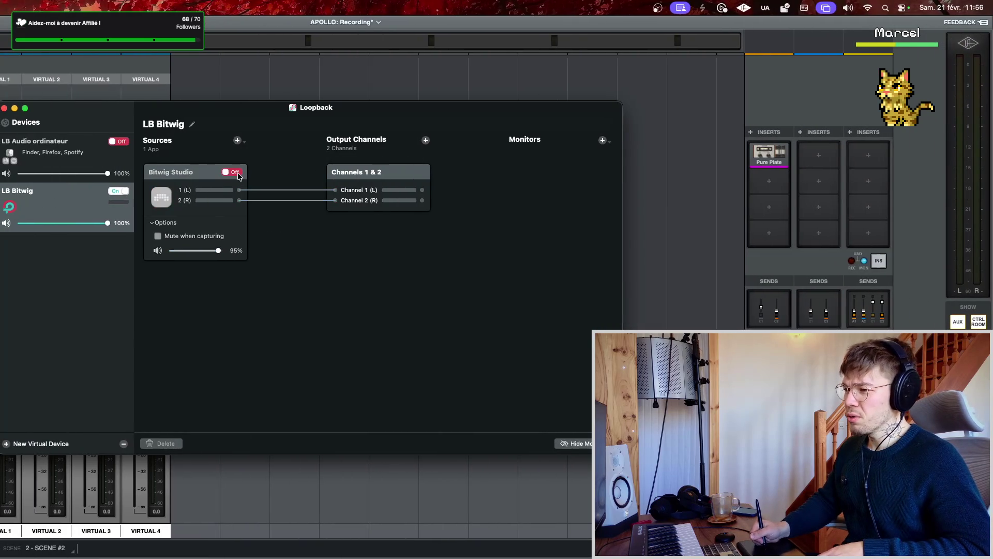
key("ctrl+Right")
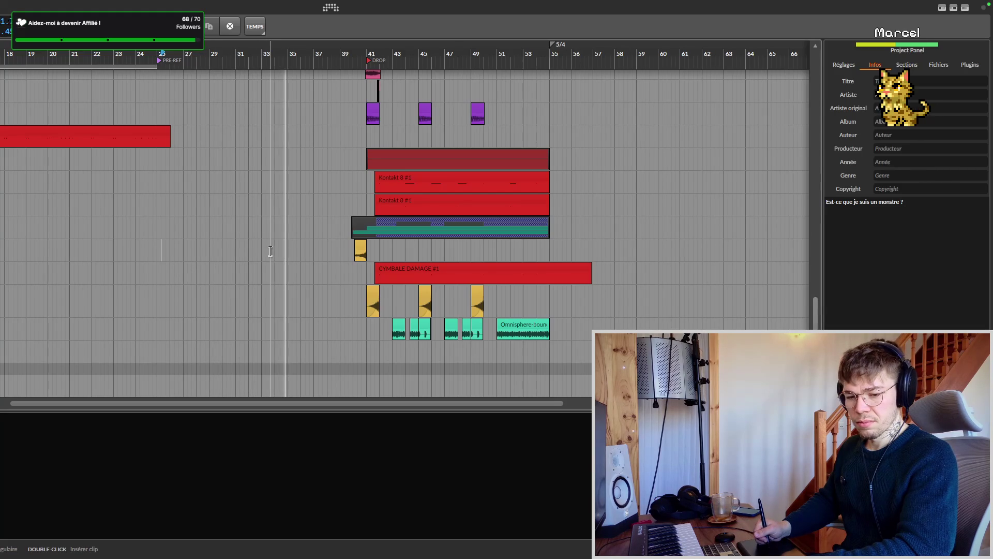
scroll(287, 251, "right", 2)
scroll(294, 251, "right", 2)
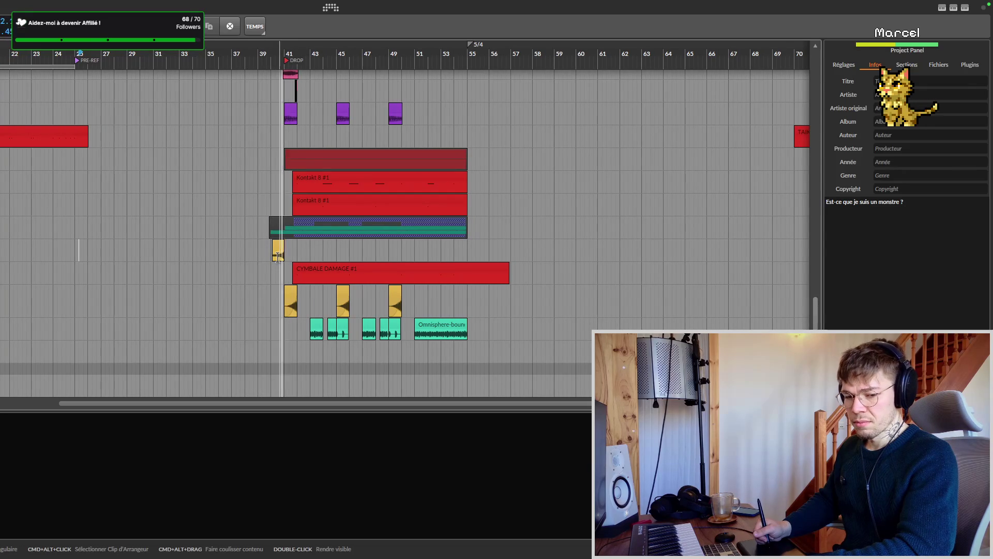
- Set the play start just before bar 41, save, and glance at Loopback and the lyric notes
left_click(240, 249)
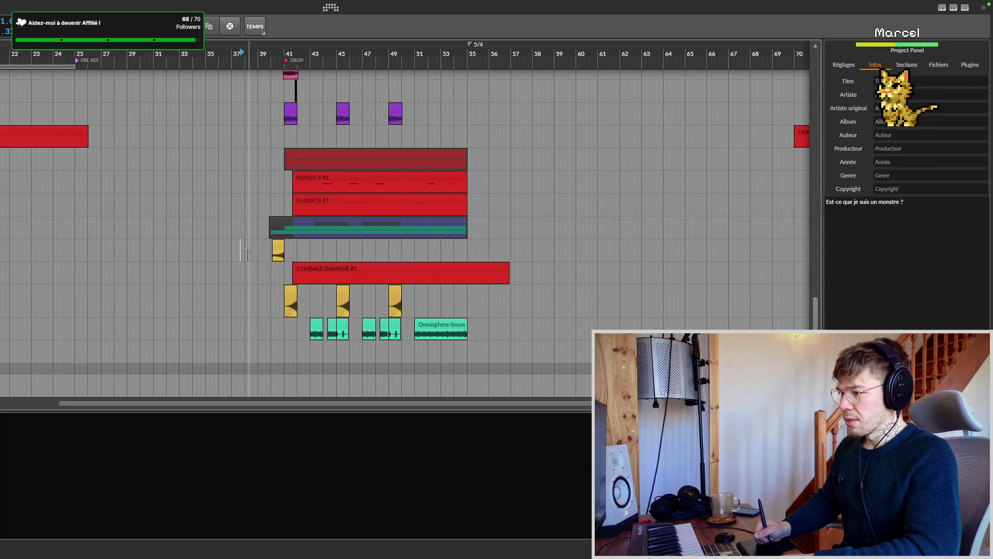
key("ctrl+s")
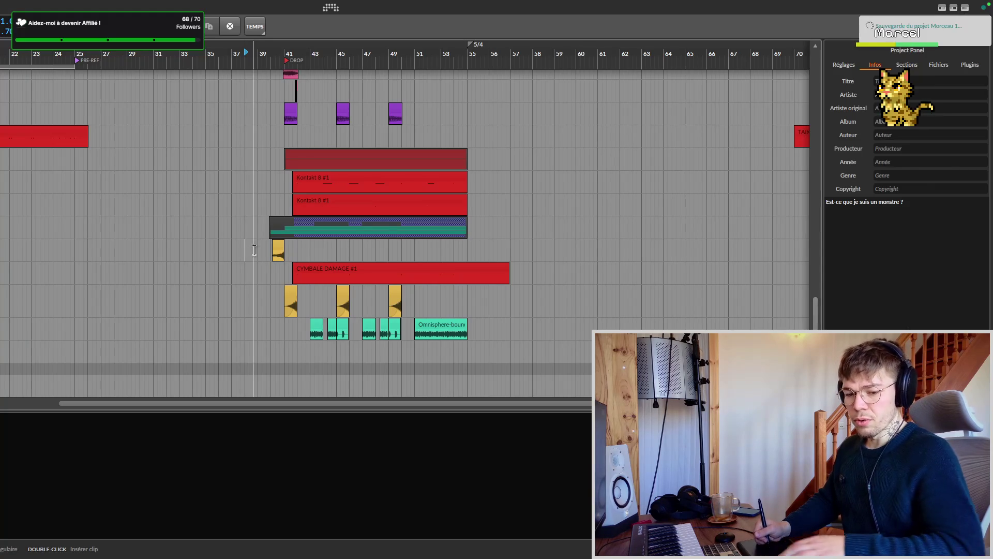
key("super+Tab")
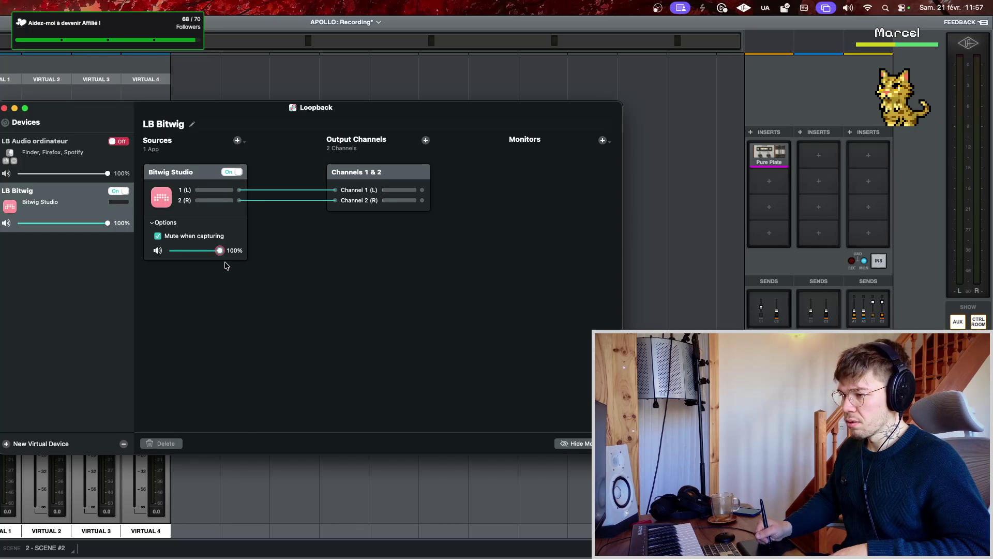
key("super+Tab")
key("super+Tab")
key("super+Tab")
key("super+Tab")
key("super+Tab")
key("super+Tab")
key("super+Tab")
key("super+Tab")
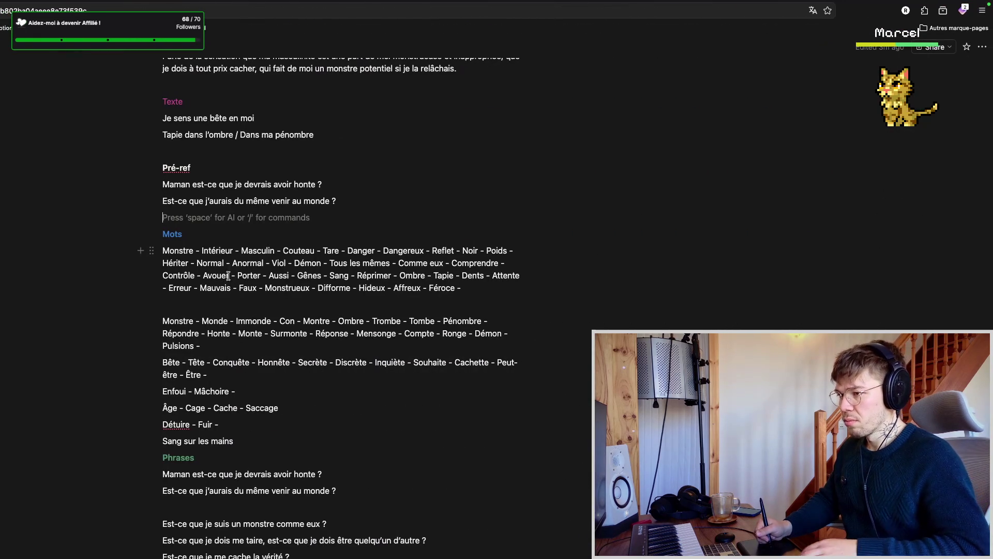
key("super+Tab")
left_click(241, 210)
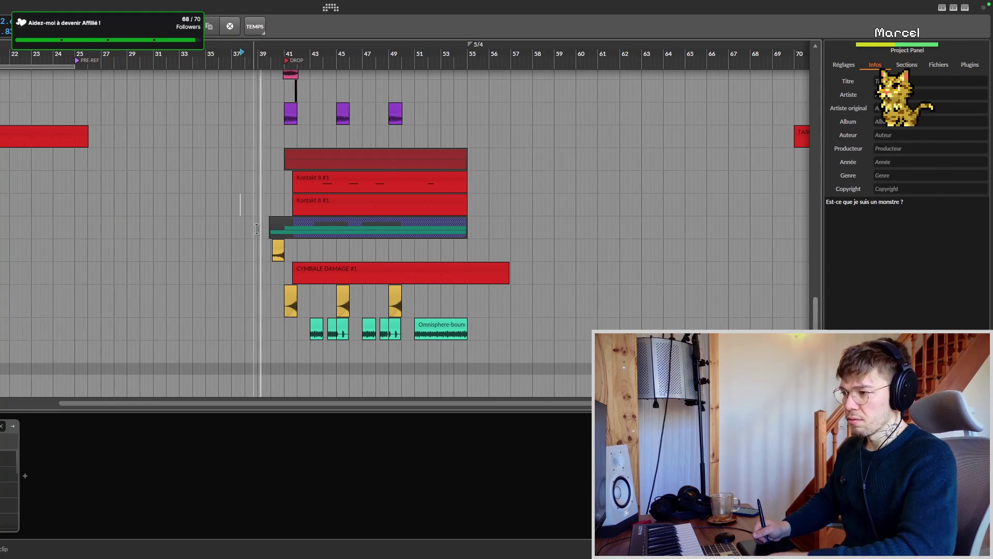
- Stop playback around the drop and save the project several times, returning to the arrangement
key("ctrl+s")
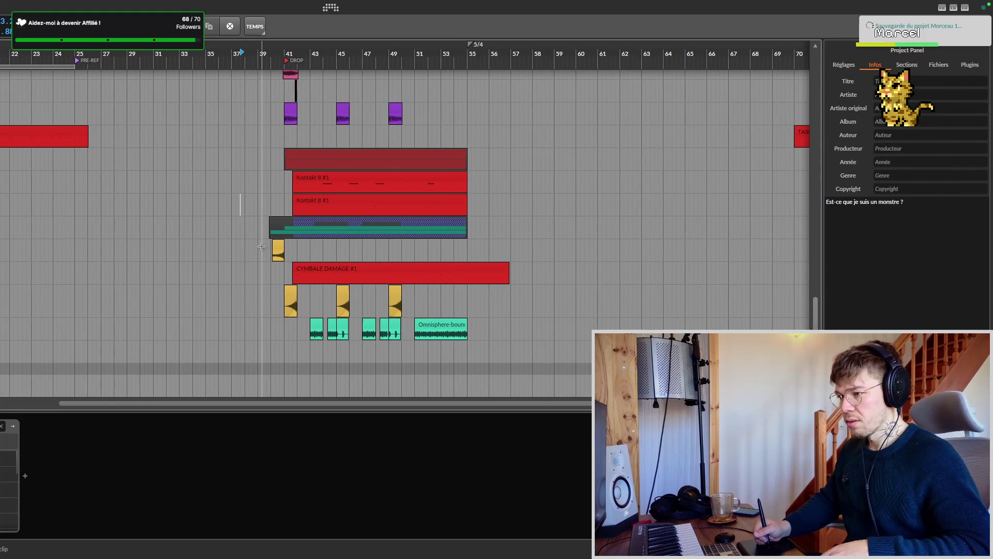
key("super+Tab")
key("super+Tab")
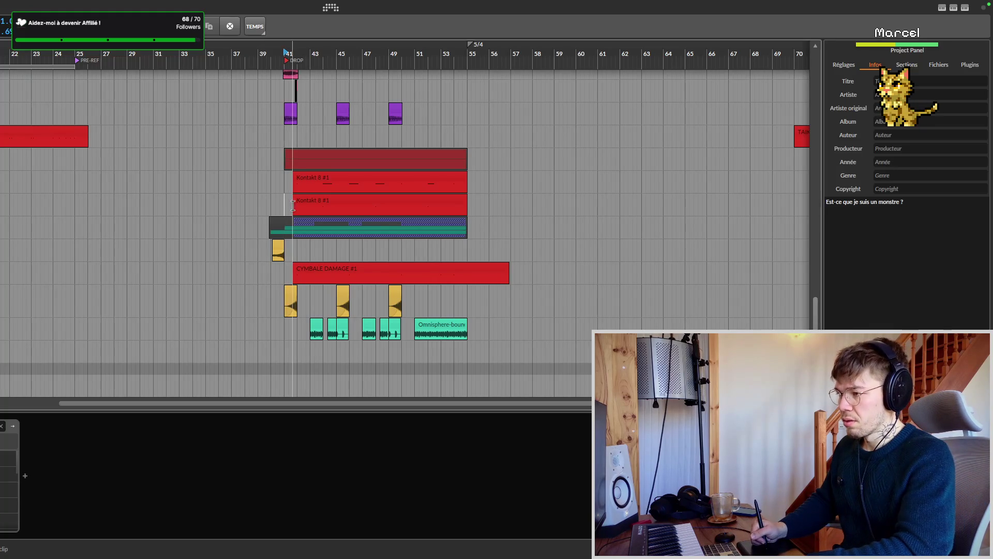
scroll(270, 200, "right", 2)
scroll(194, 201, "right", 2)
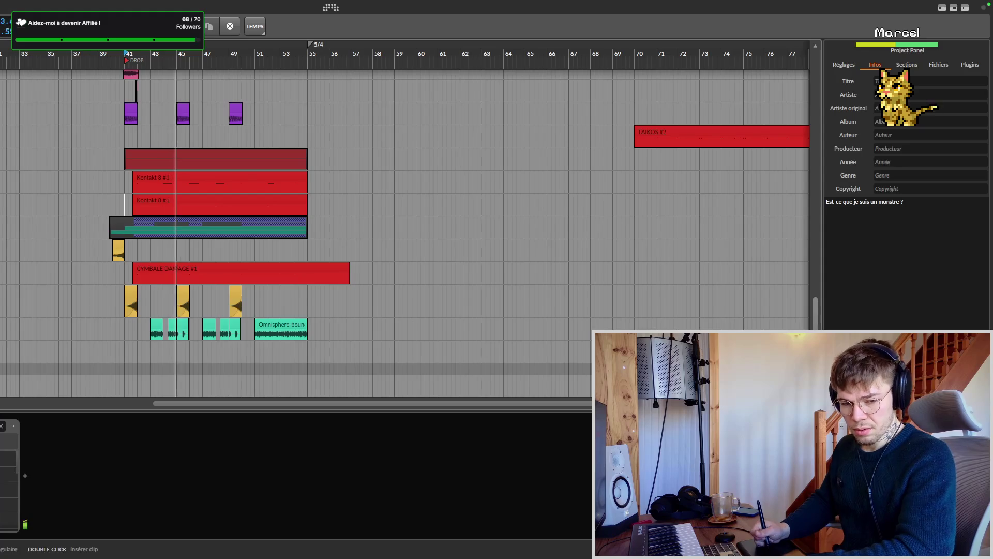
scroll(19, 199, "left", 1)
scroll(20, 199, "left", 1)
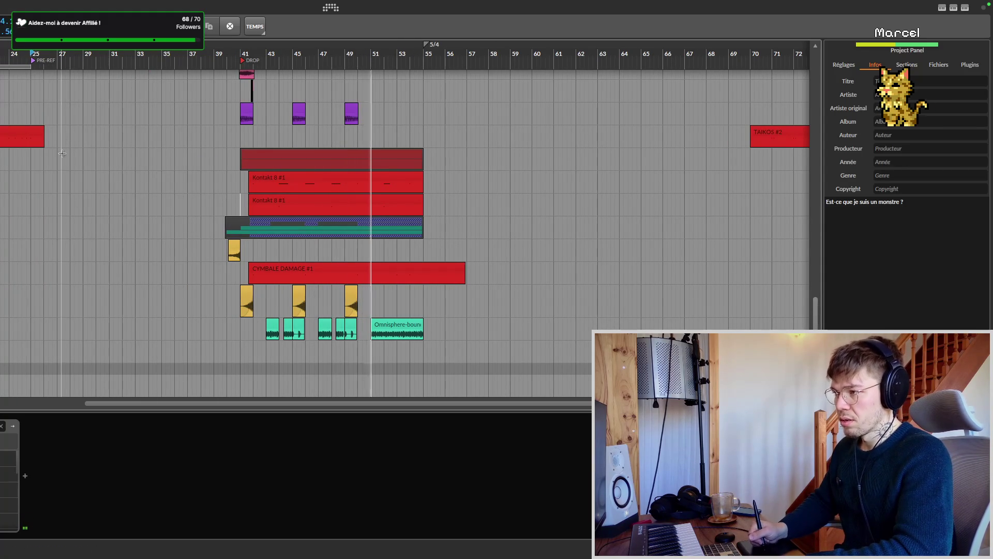
key("space")
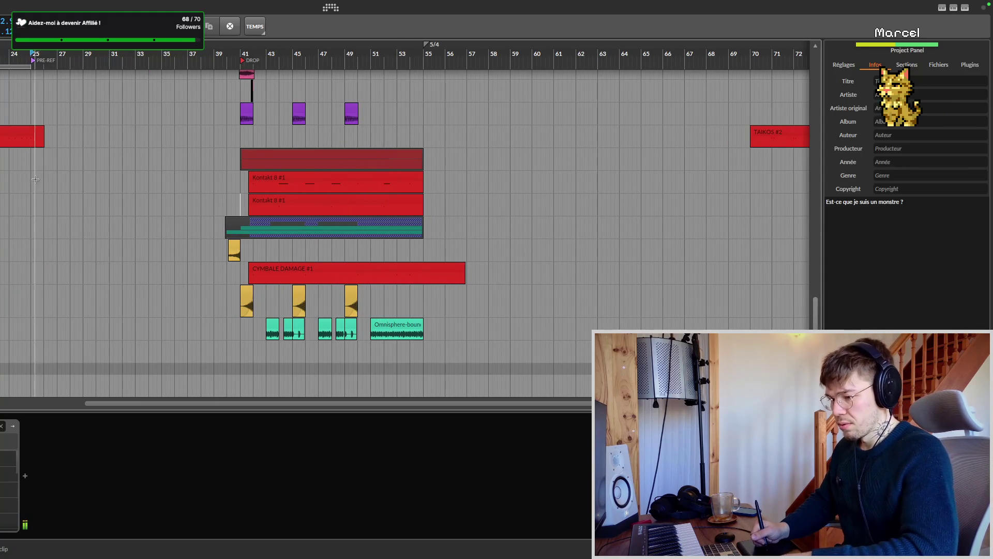
key("ctrl+s")
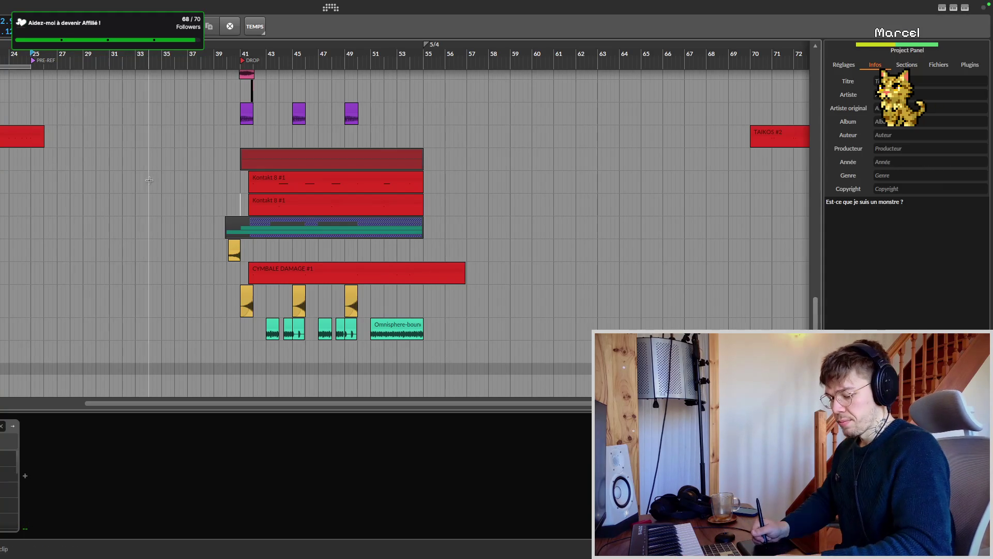
key("ctrl+s")
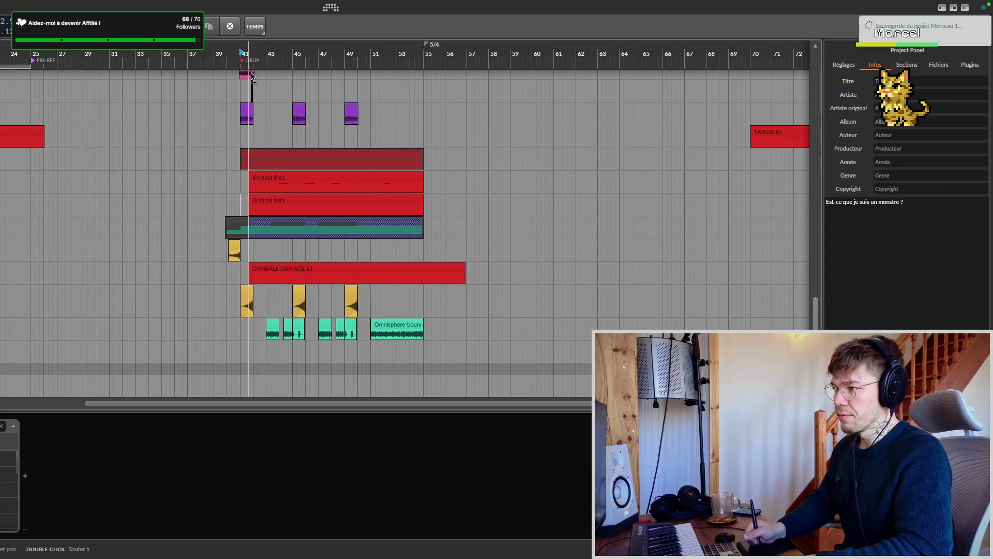
scroll(184, 189, "right", 3)
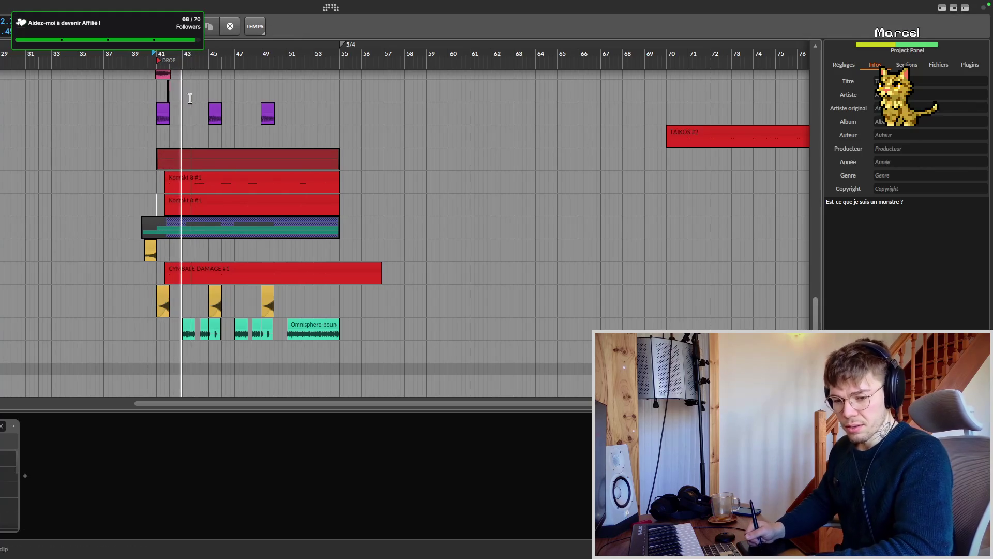
scroll(210, 205, "right", 2)
scroll(210, 205, "right", 5)
scroll(210, 202, "left", 5)
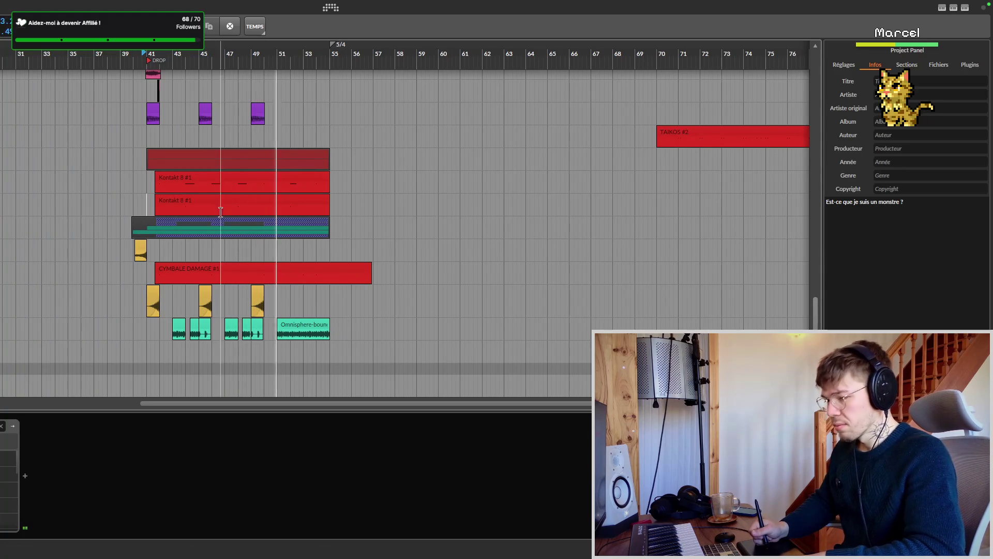
scroll(253, 225, "left", 2)
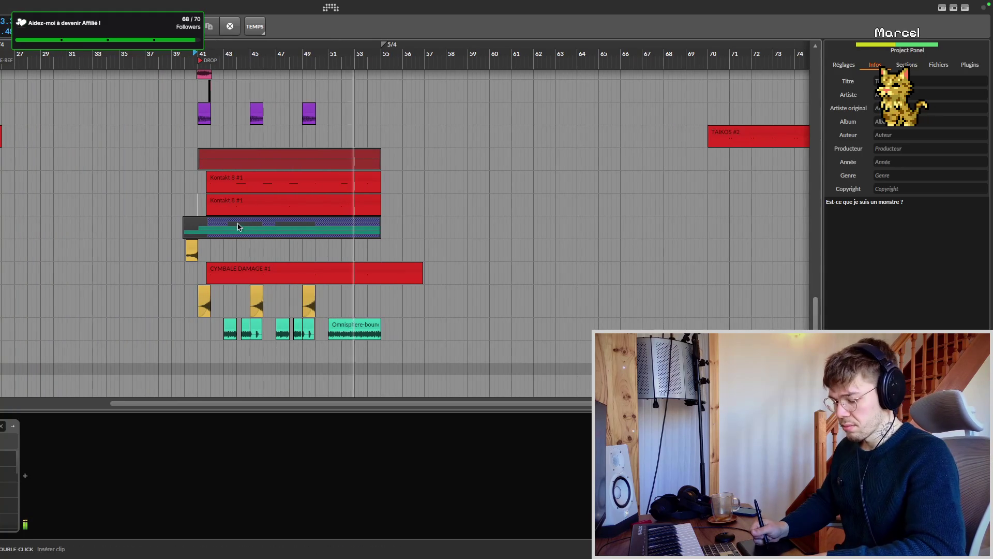
key("ctrl+s")
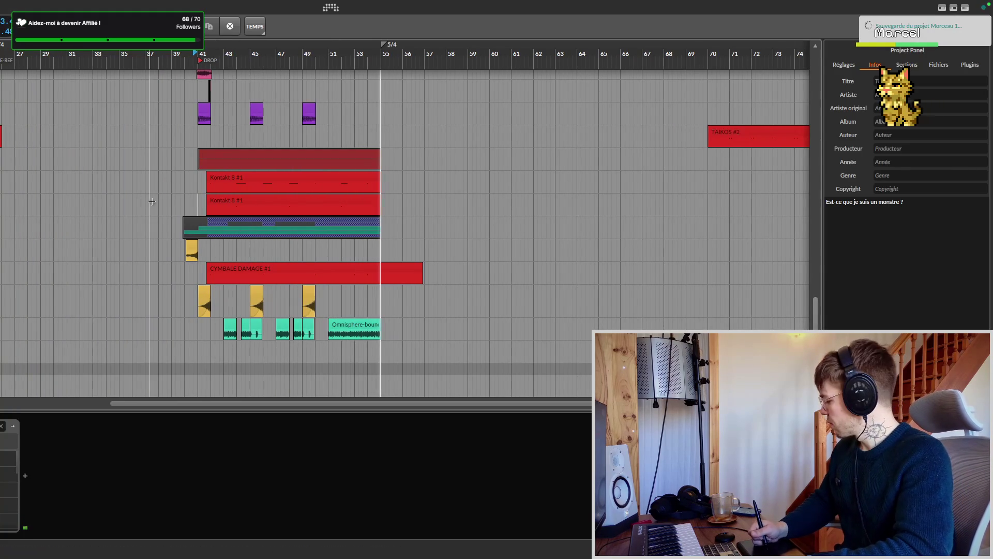
scroll(171, 200, "left", 3)
scroll(194, 199, "left", 1)
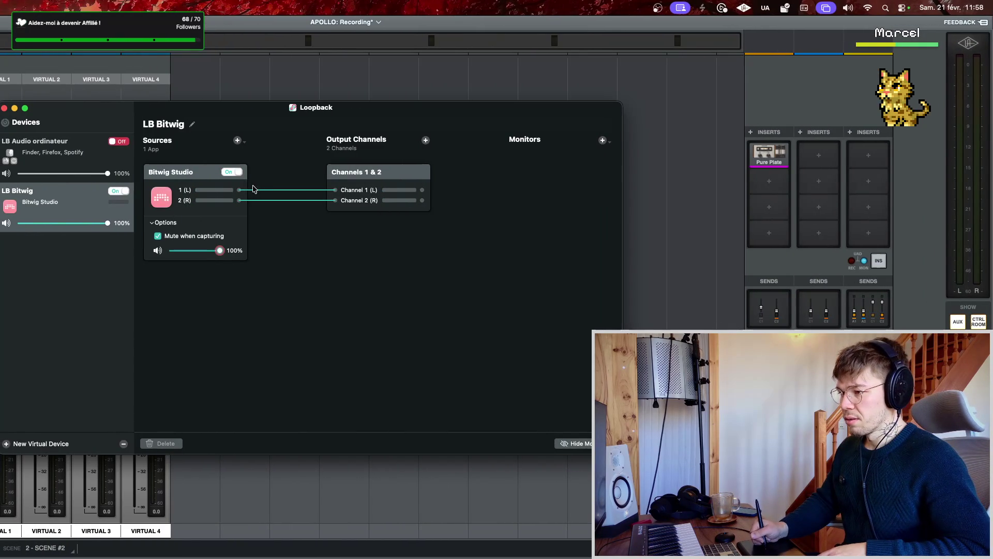
key("ctrl+Right")
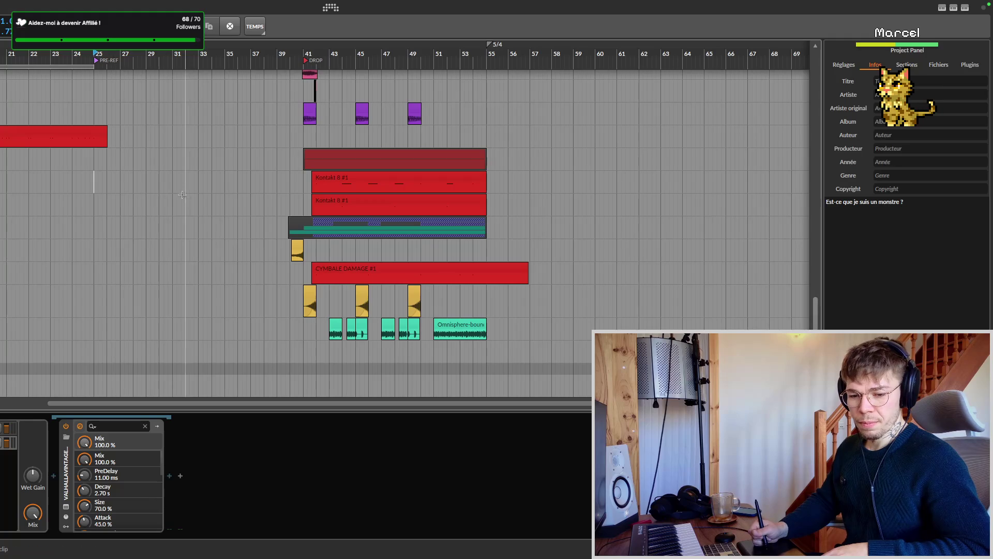
scroll(185, 194, "right", 3)
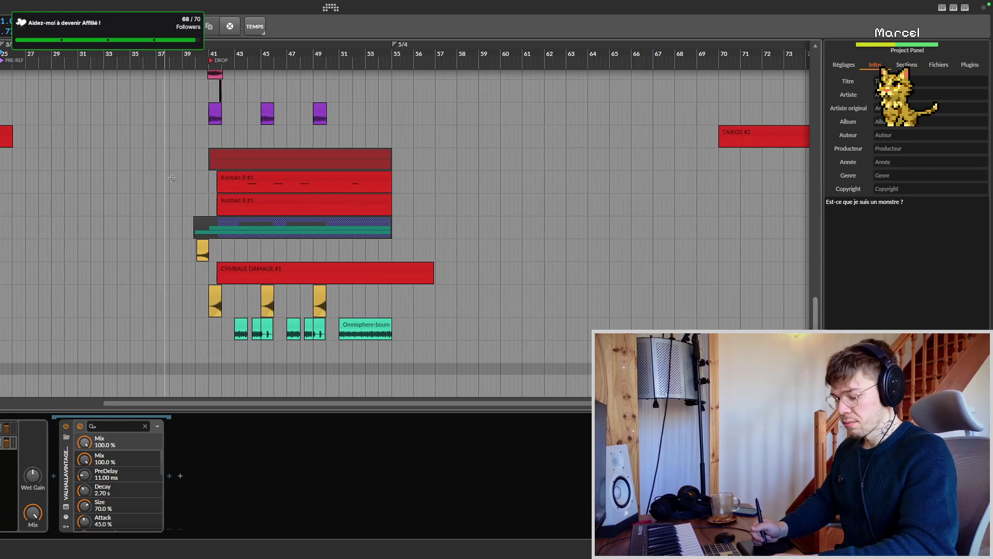
- Save the project during drop playback and switch to the lyrics notes
key("ctrl+s")
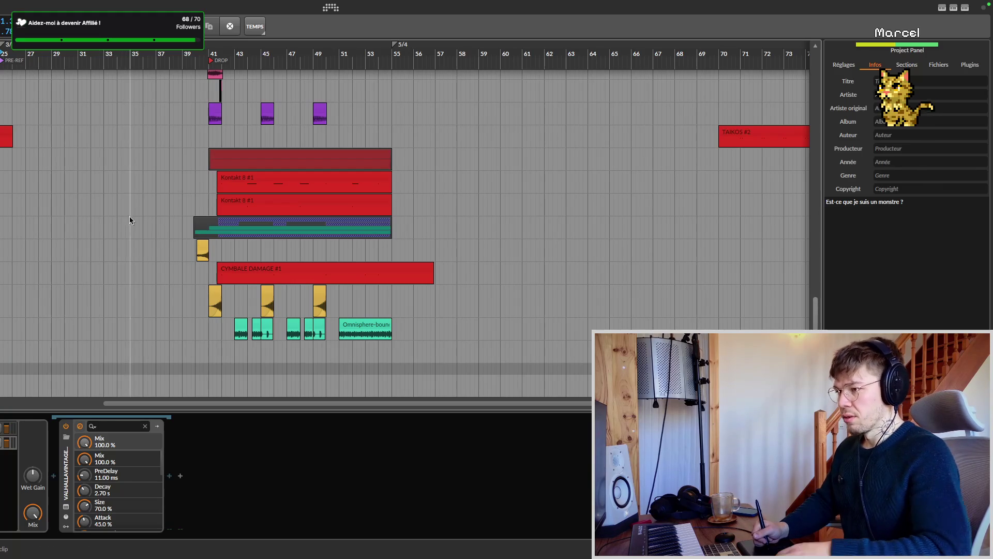
key("super+Tab")
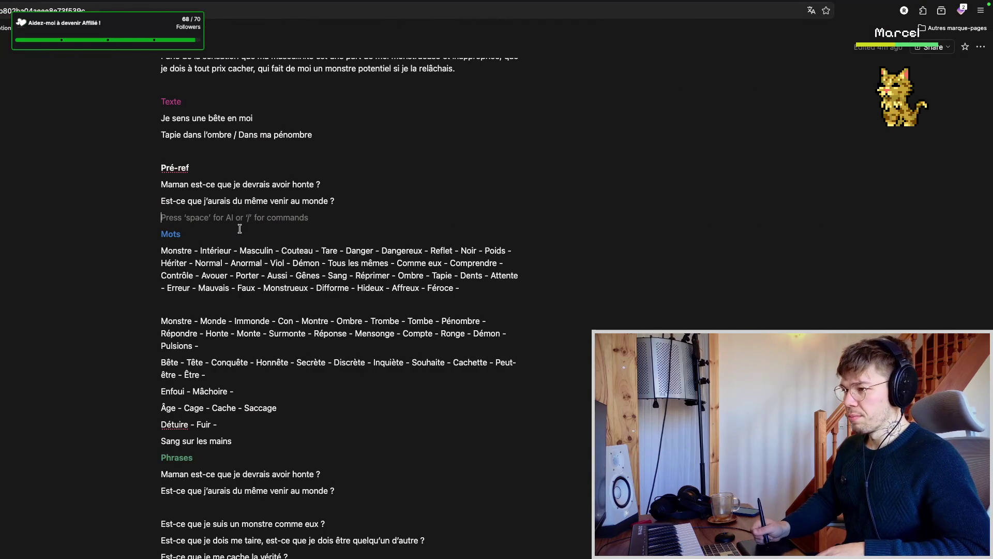
scroll(252, 227, "down", 1)
scroll(264, 225, "down", 2)
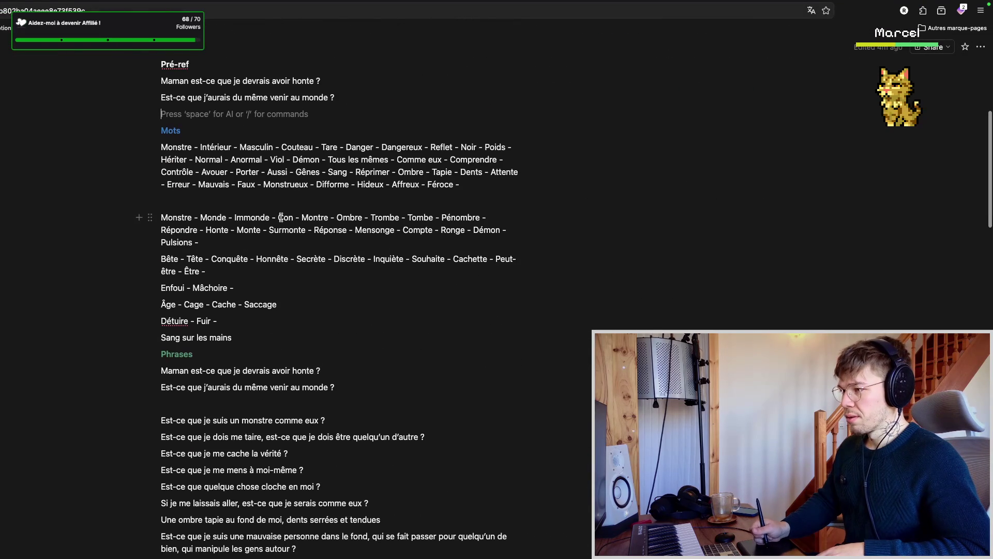
scroll(282, 217, "up", 1)
scroll(269, 199, "up", 1)
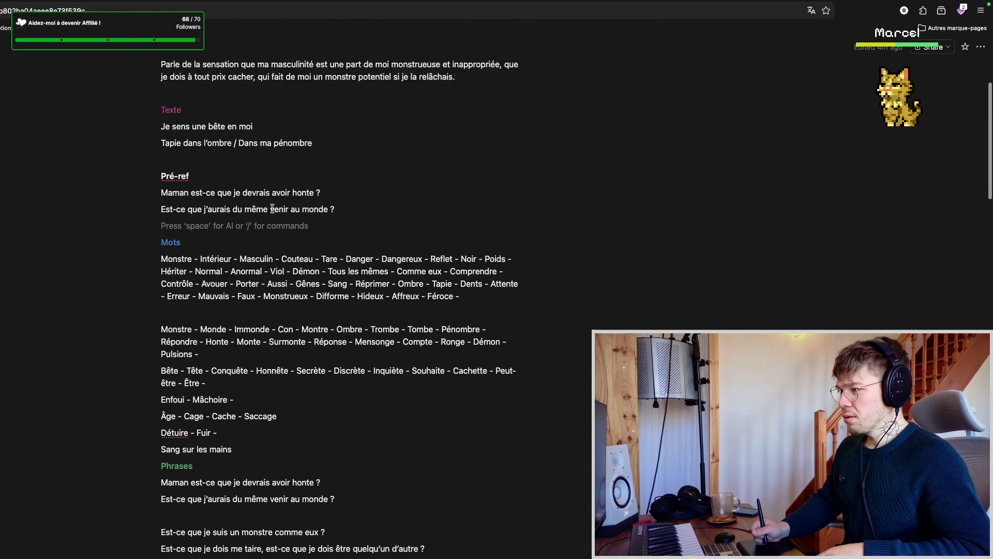
- Flip between Notion and Bitwig, then start playback from around bar 36
key("super+Tab")
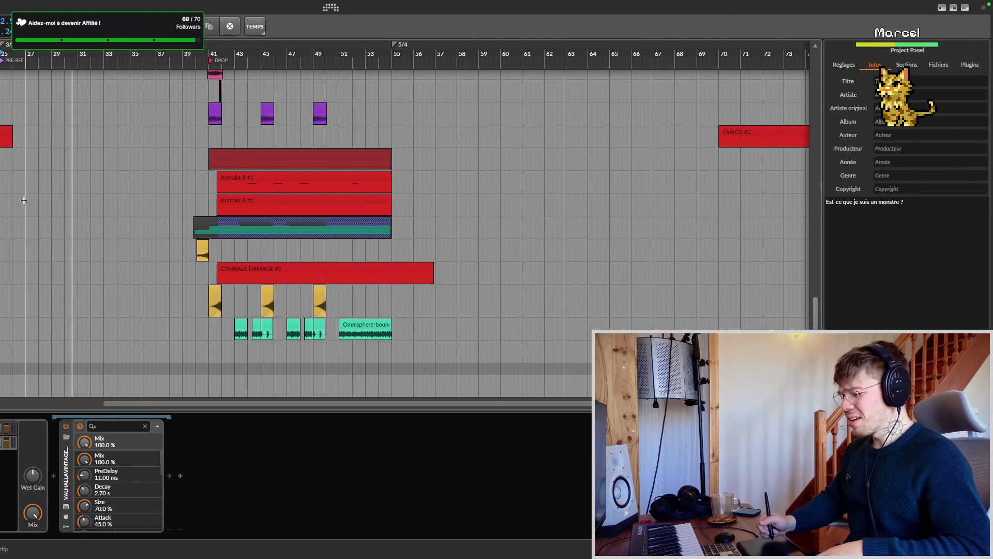
key("super+Tab")
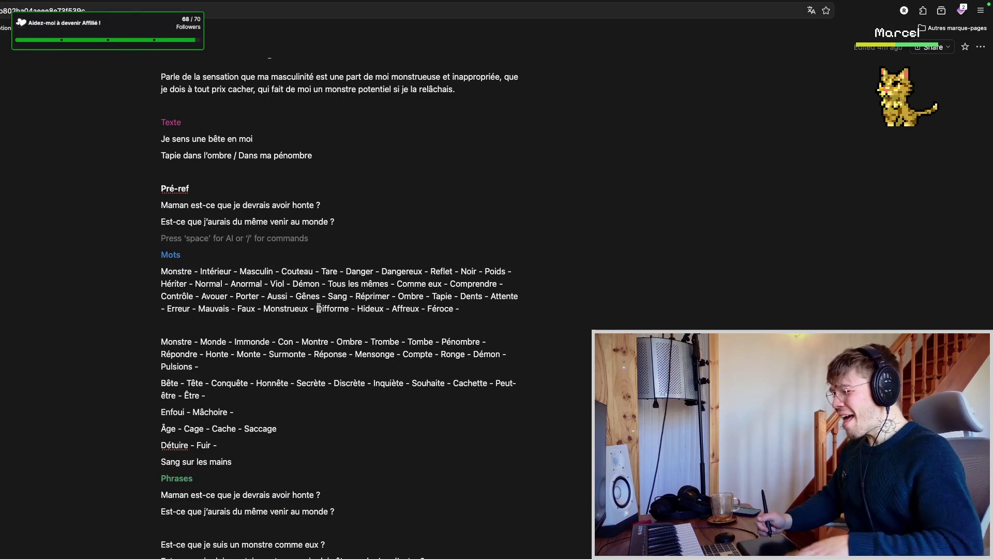
key("super+Tab")
left_click(141, 233)
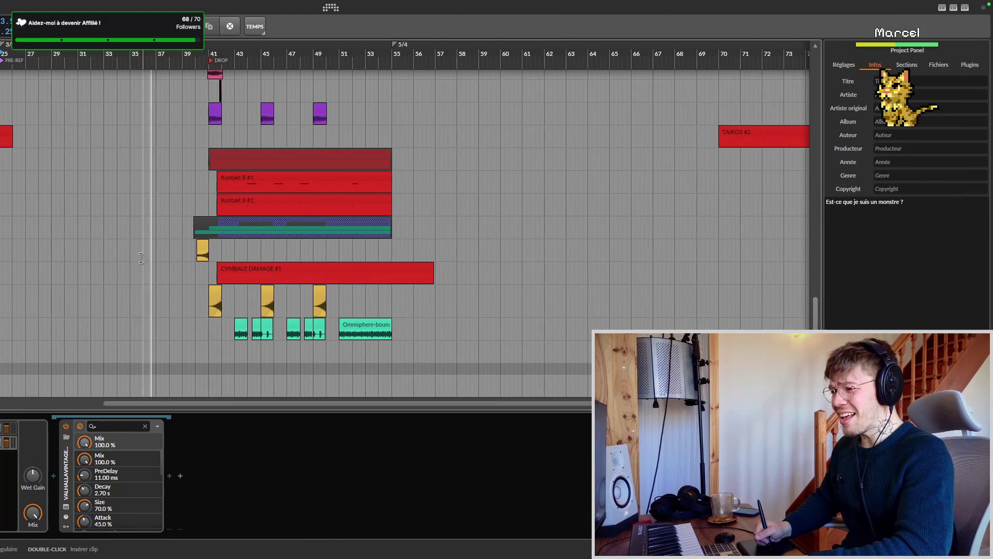
- Play from bar 36, save the project, then move the play start back to bar 33
left_click(145, 256)
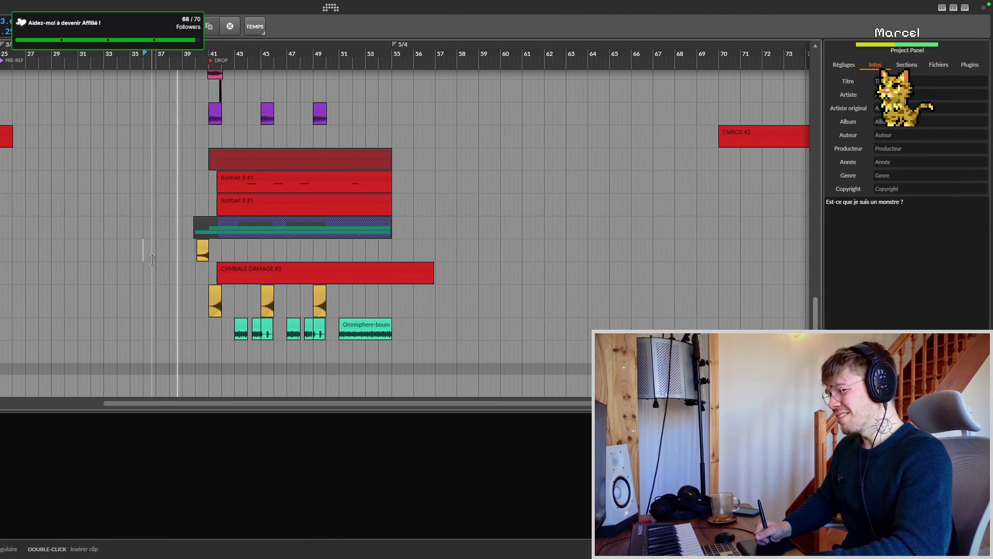
key("ctrl+s")
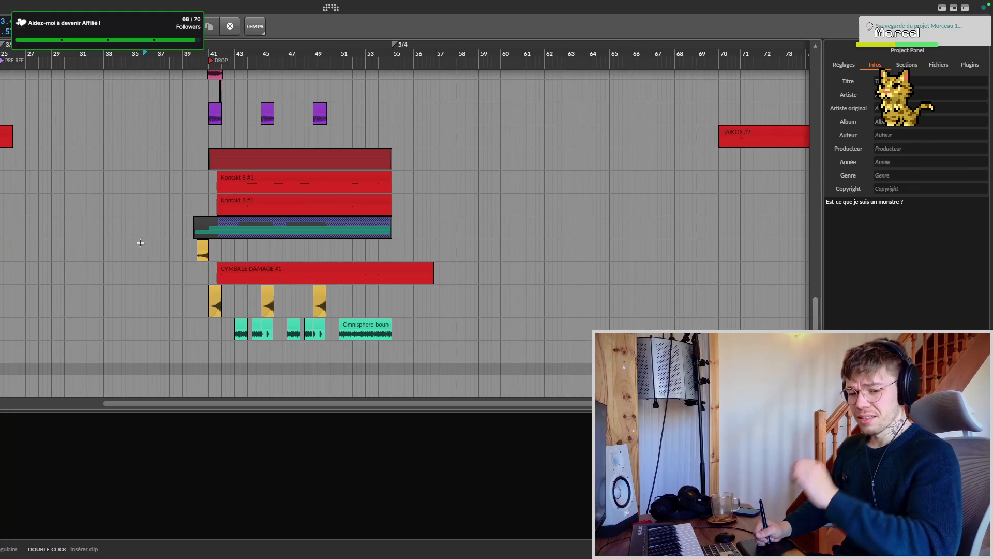
scroll(184, 262, "up", 1)
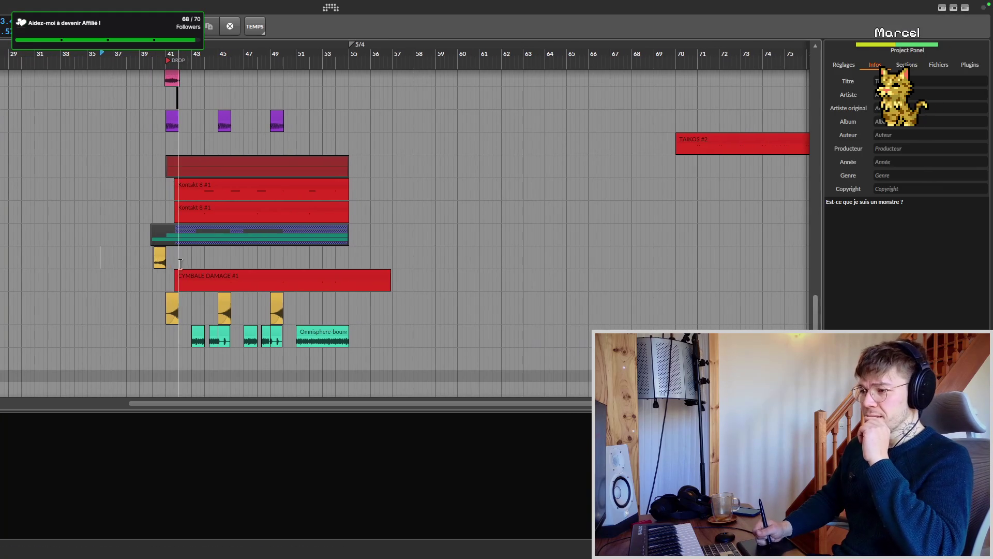
scroll(150, 264, "left", 2)
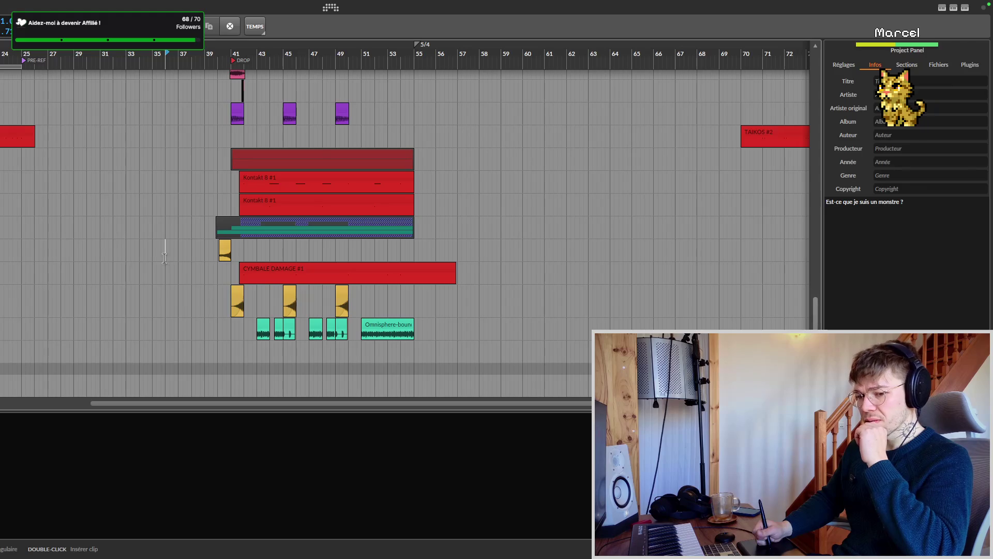
scroll(156, 258, "left", 3)
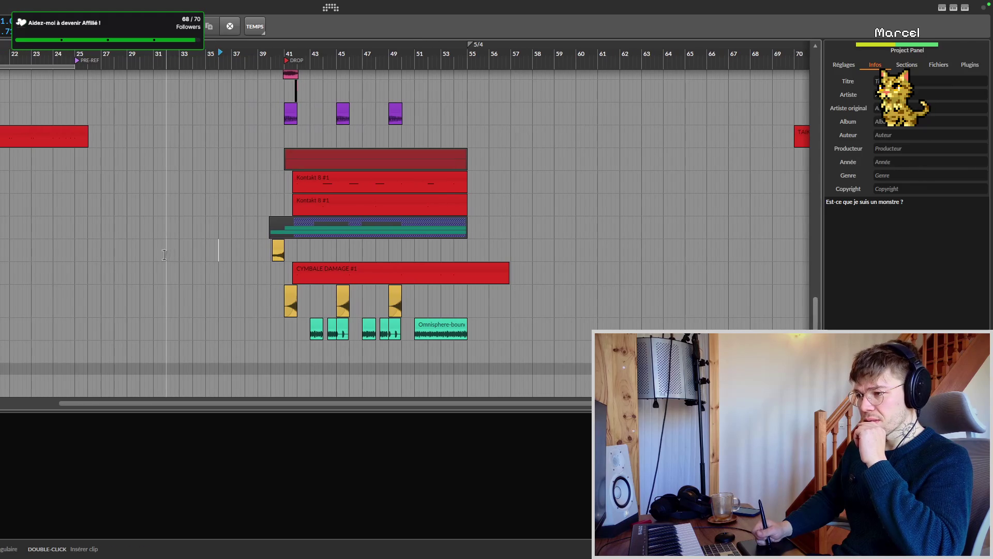
left_click(177, 257)
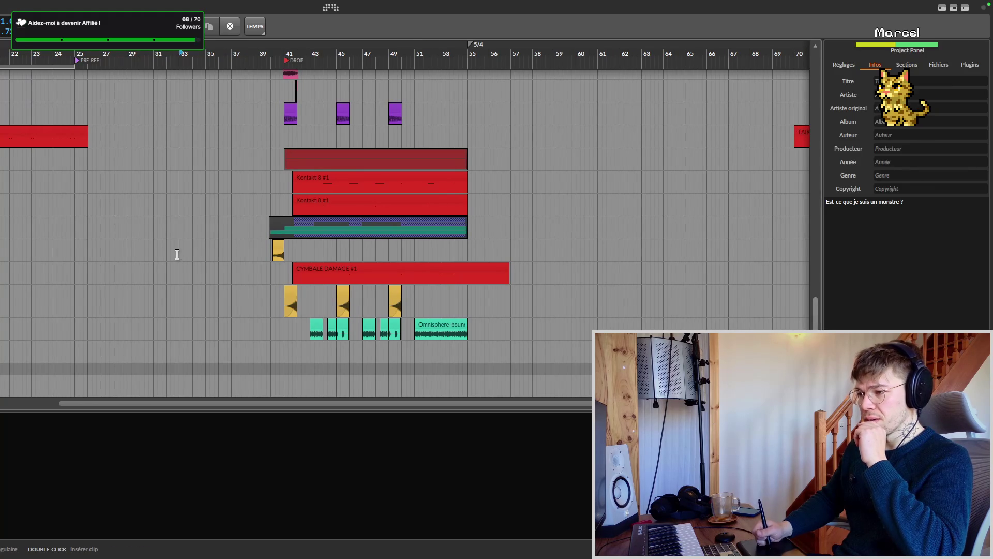
left_click(171, 256)
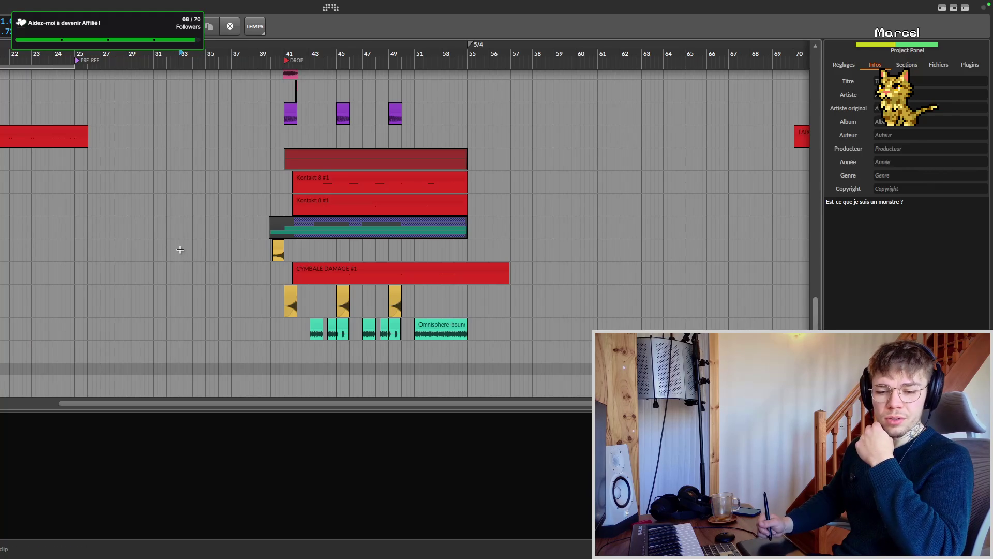
left_click(201, 261)
left_click(178, 227)
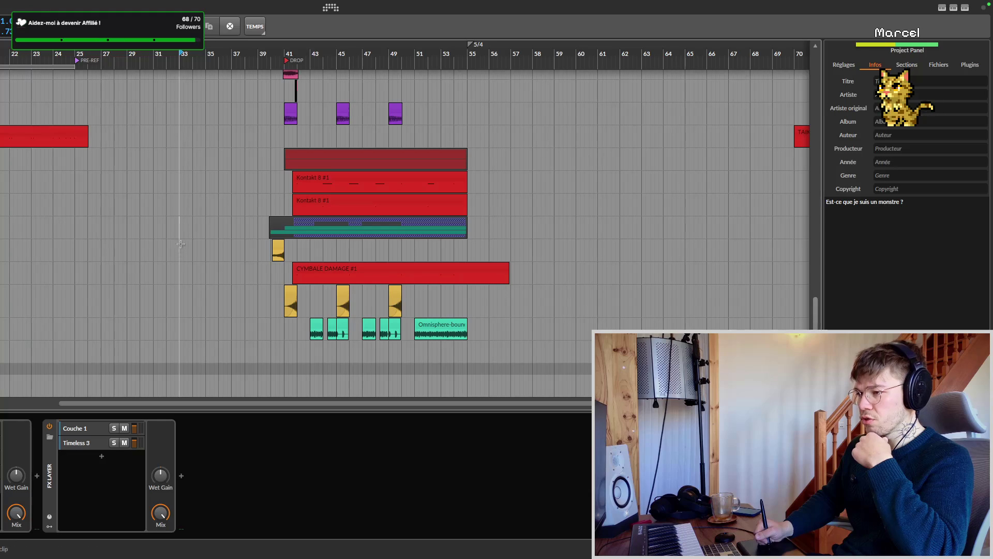
left_click(179, 250)
left_click(179, 255)
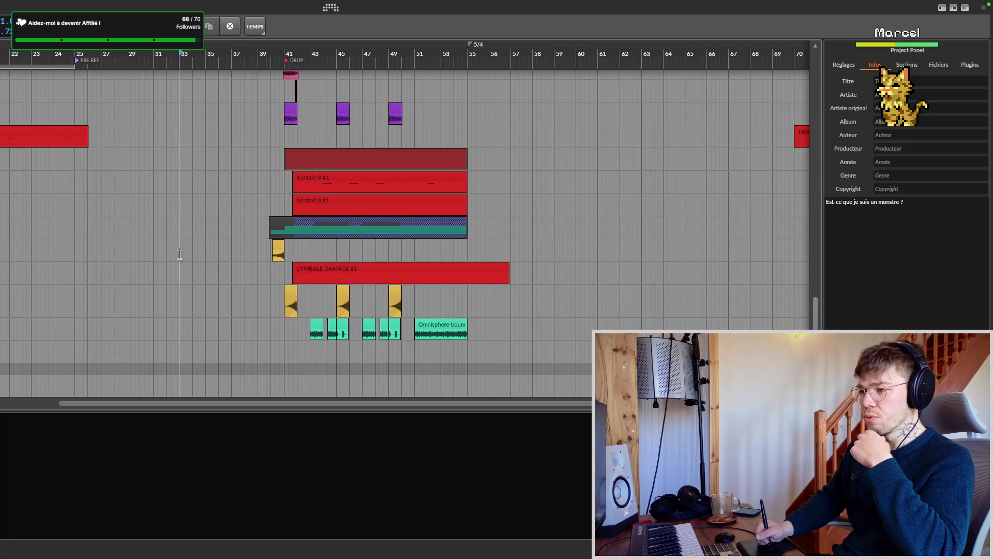
left_click(180, 232)
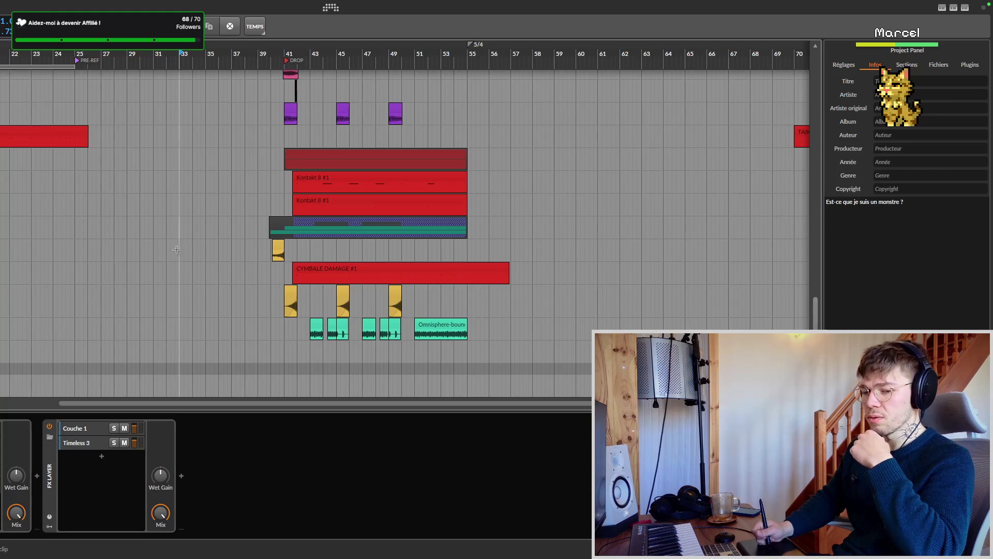
left_click_drag(179, 242, 184, 268)
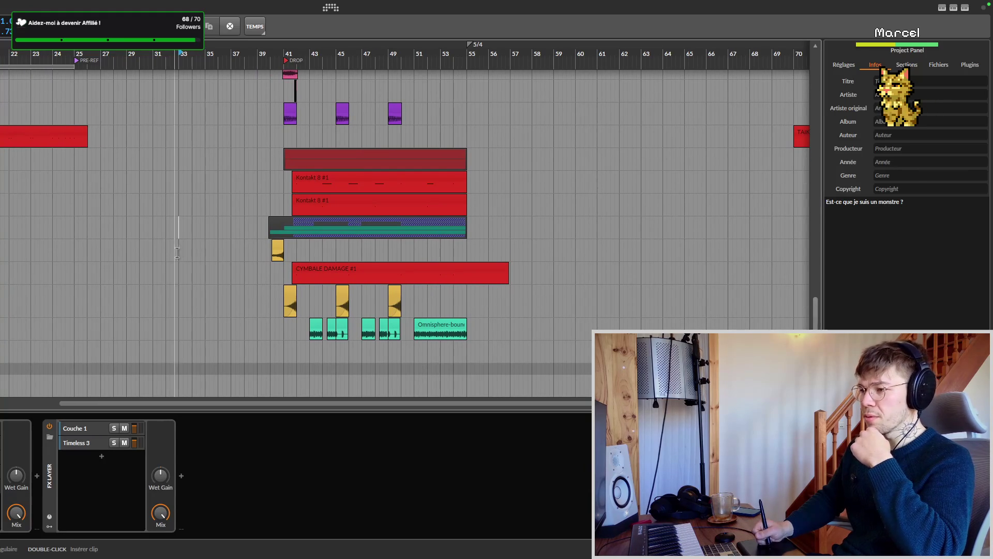
left_click(179, 243)
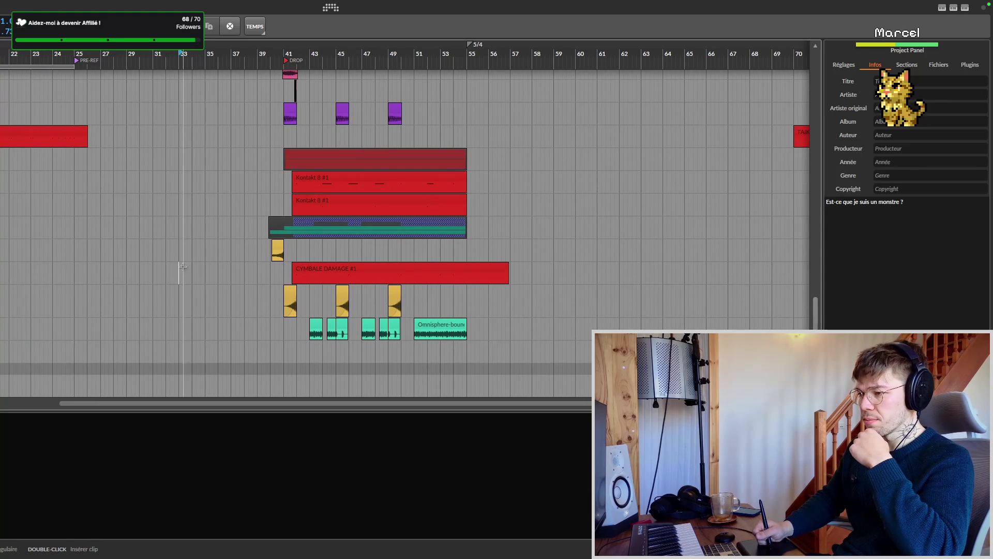
left_click(178, 227)
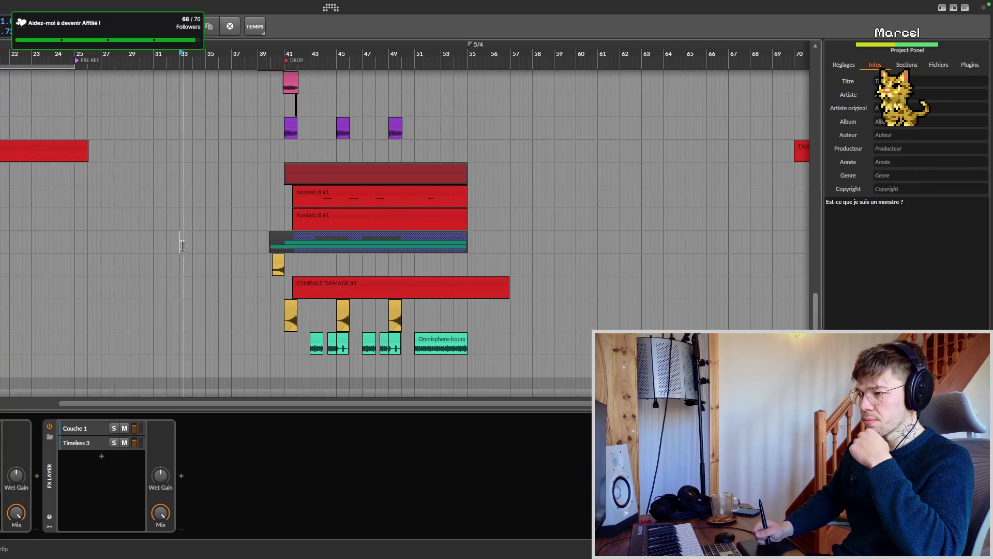
left_click(185, 253)
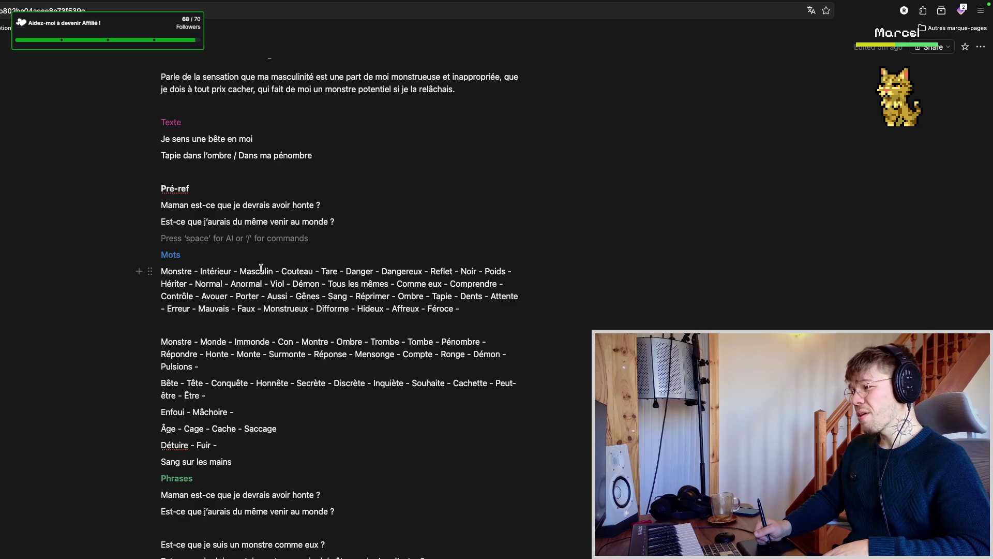
- Return from the Notion page to the Bitwig arrangement playing into the drop
key("alt+Tab")
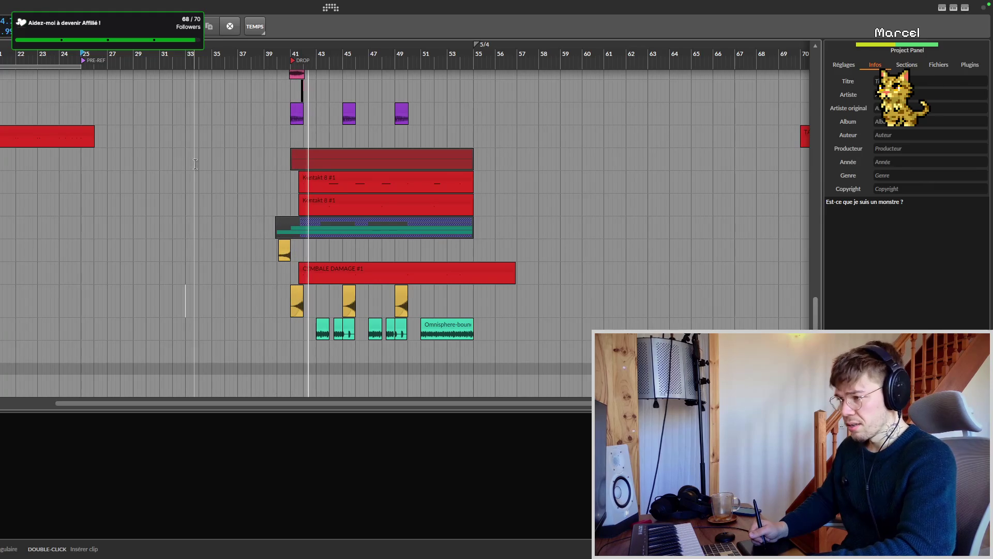
- Stop playback, save the project, park the insertion point near bar 33 before the drop, then bring Notion forward
key("space")
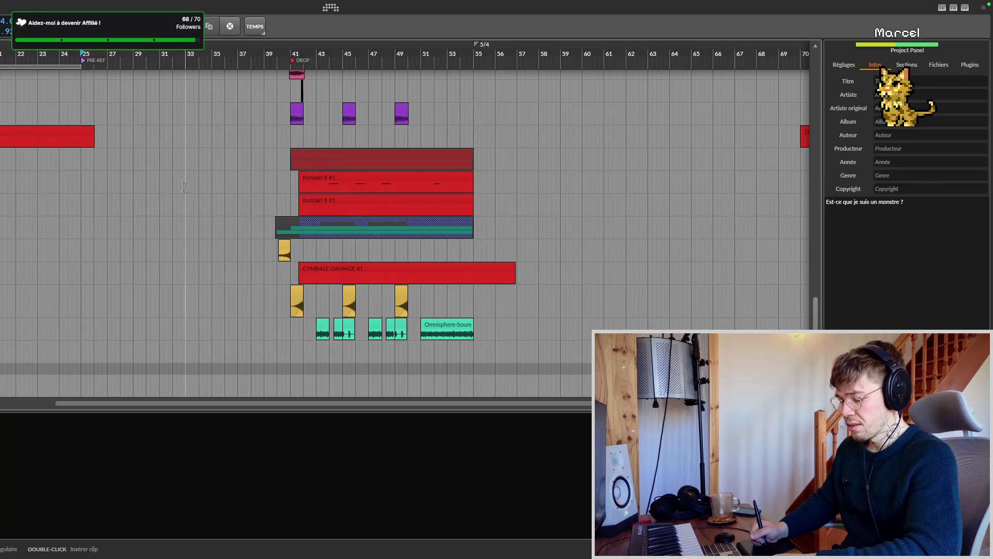
key("ctrl+s")
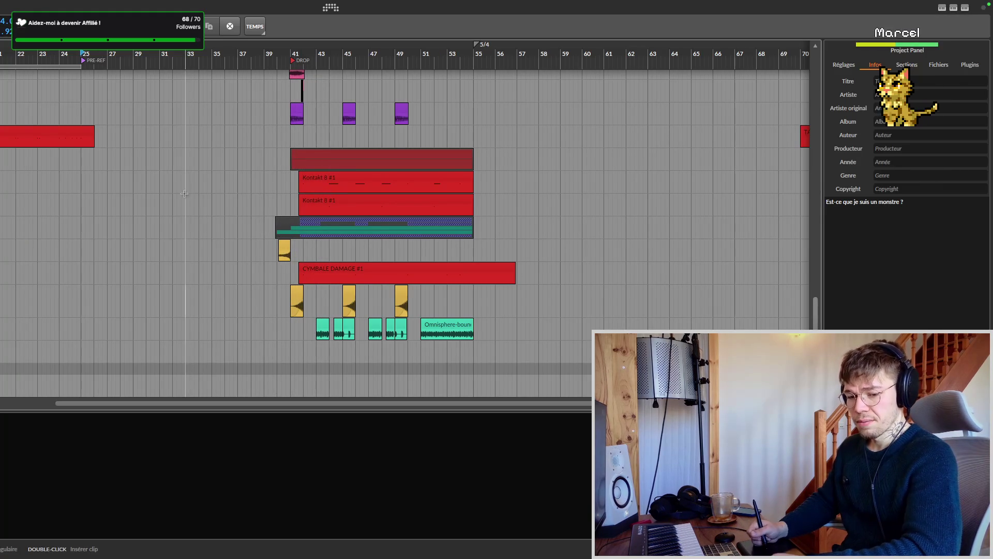
left_click(184, 233)
left_click(186, 251)
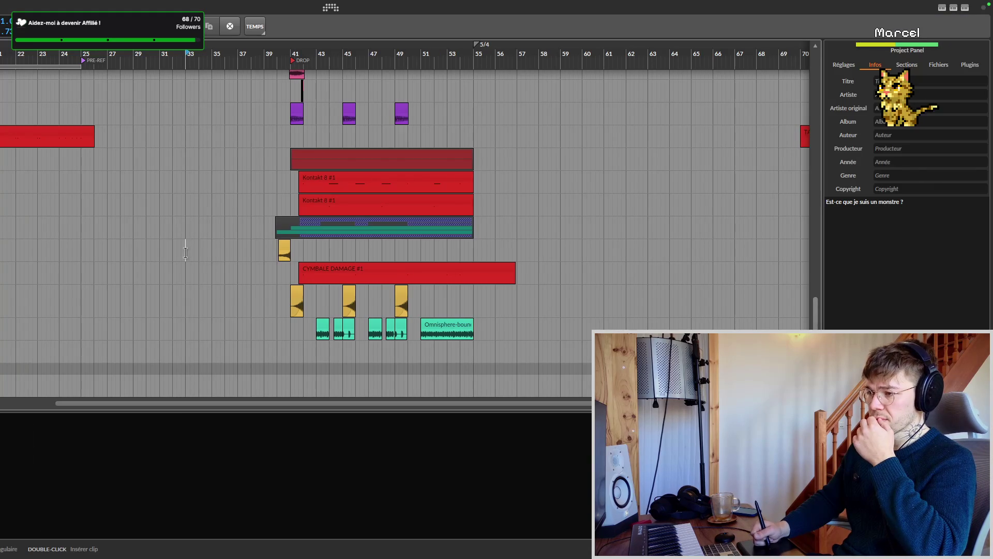
left_click(185, 253)
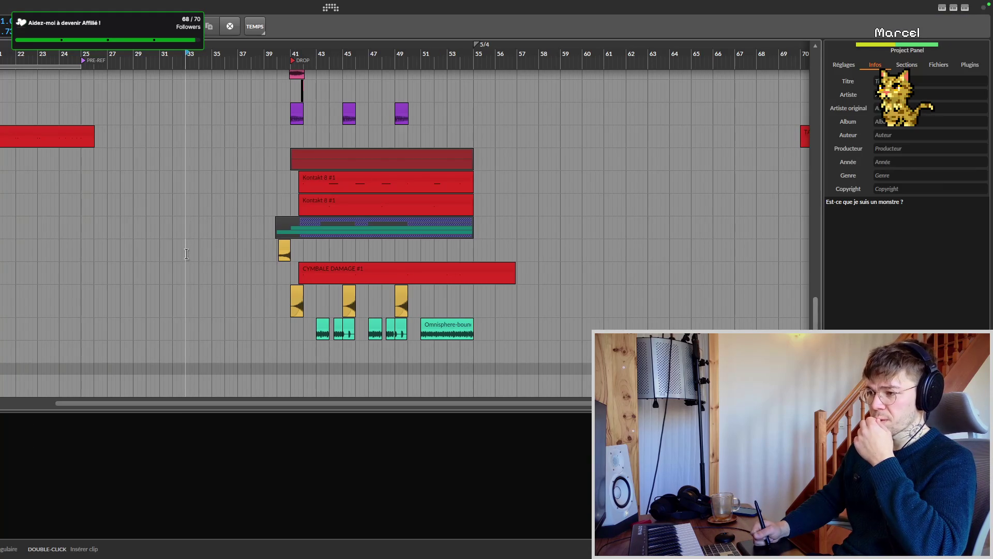
left_click(179, 245)
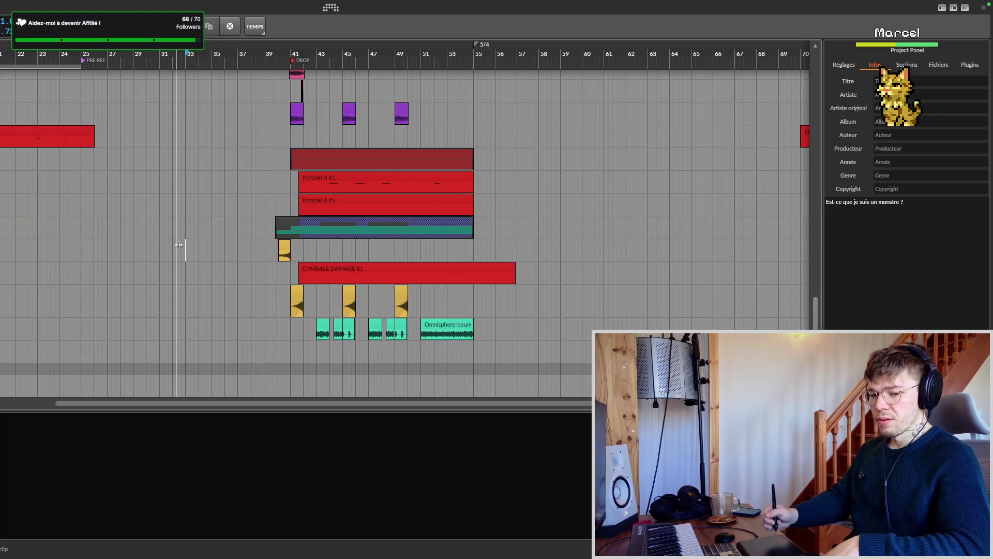
key("super+Tab")
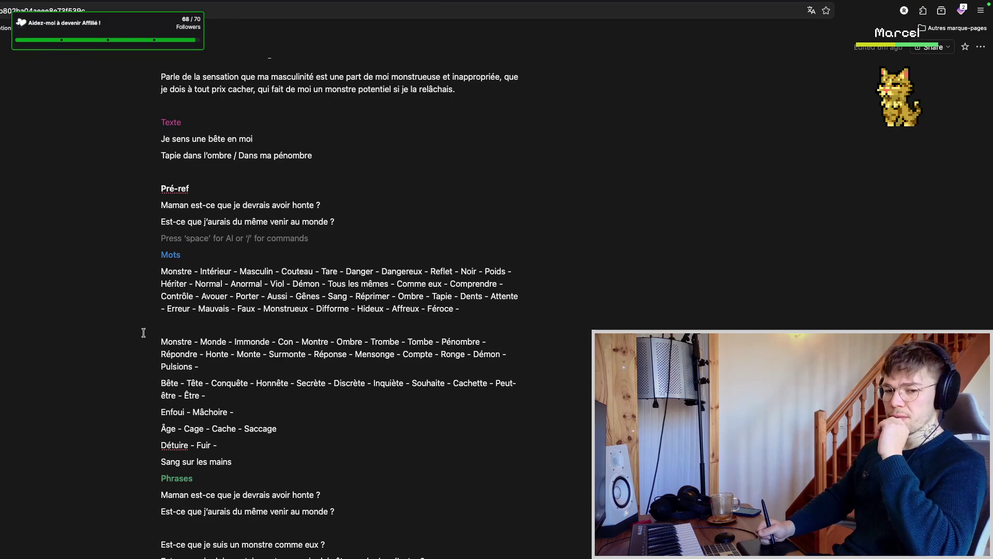
scroll(142, 338, "down", 1)
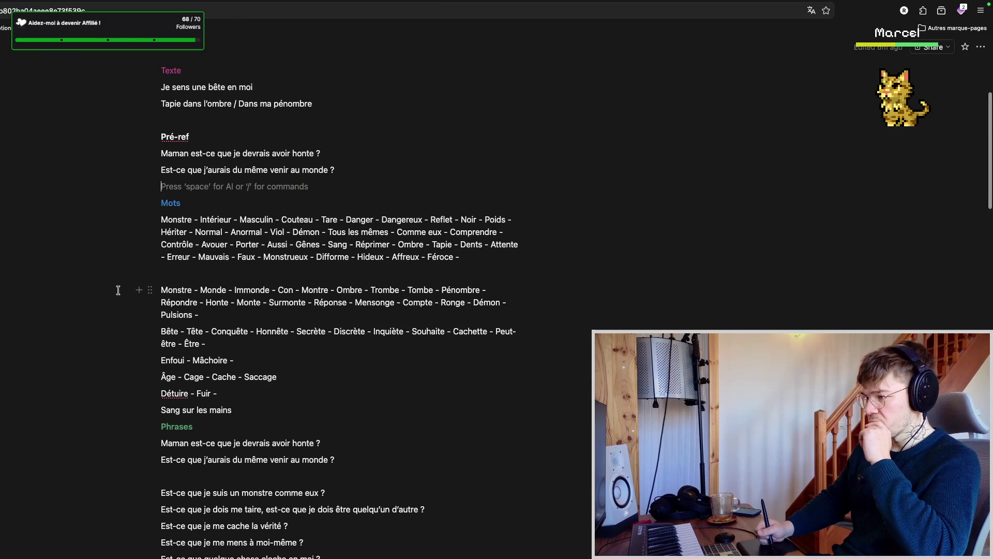
scroll(118, 291, "up", 1)
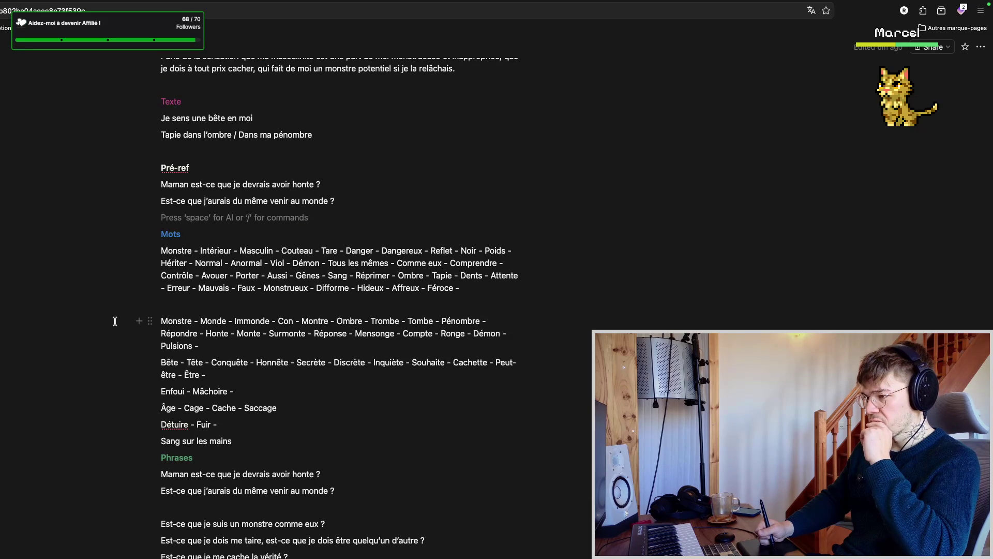
scroll(117, 308, "down", 1)
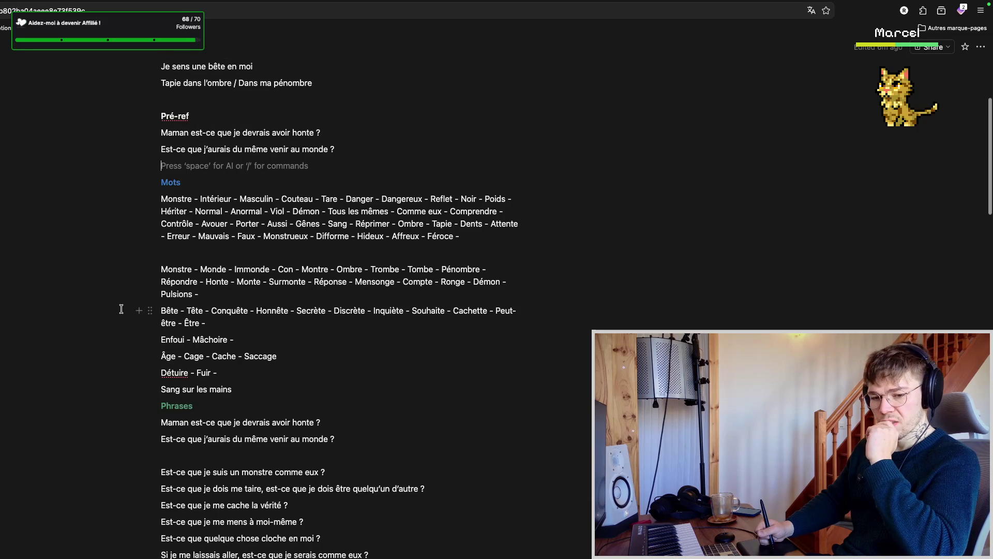
scroll(122, 308, "up", 2)
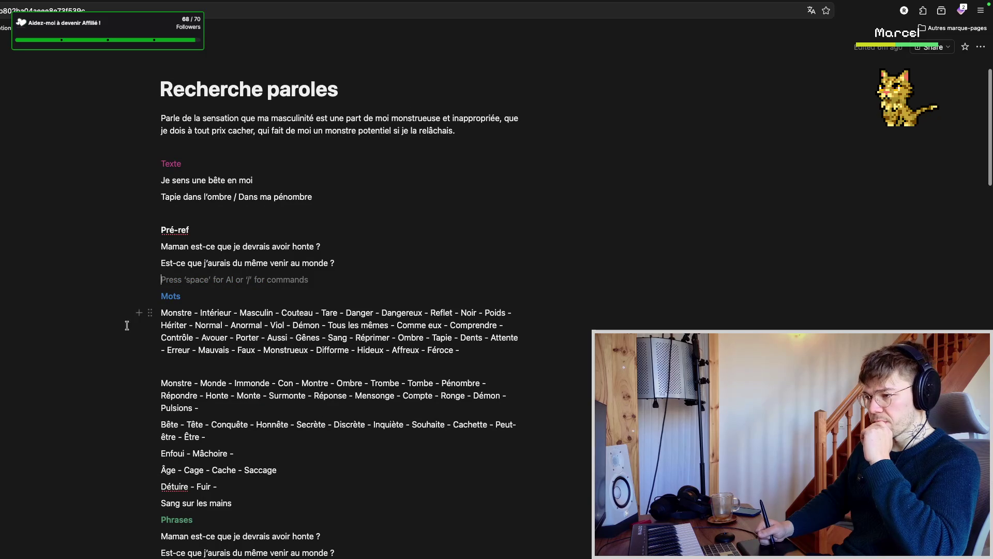
scroll(149, 385, "down", 2)
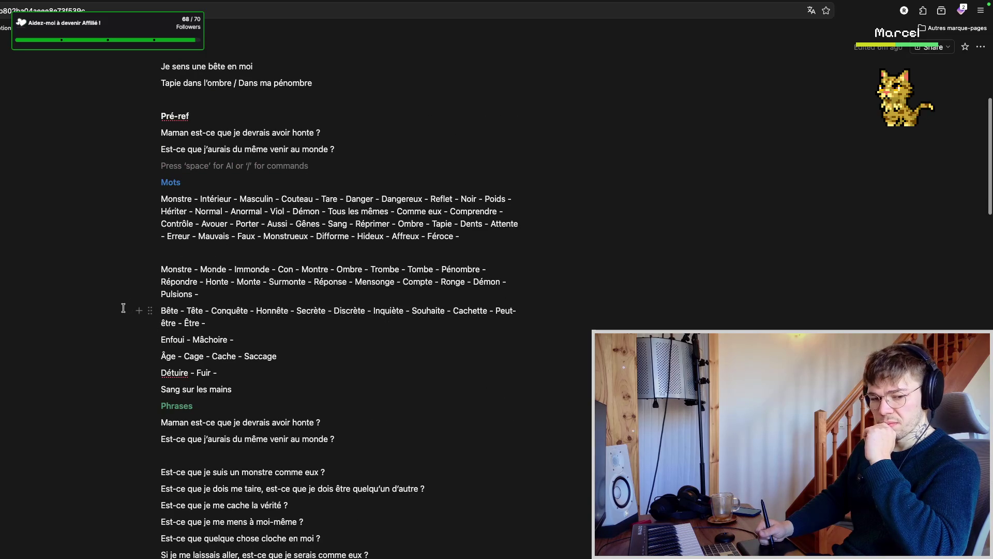
scroll(123, 308, "up", 2)
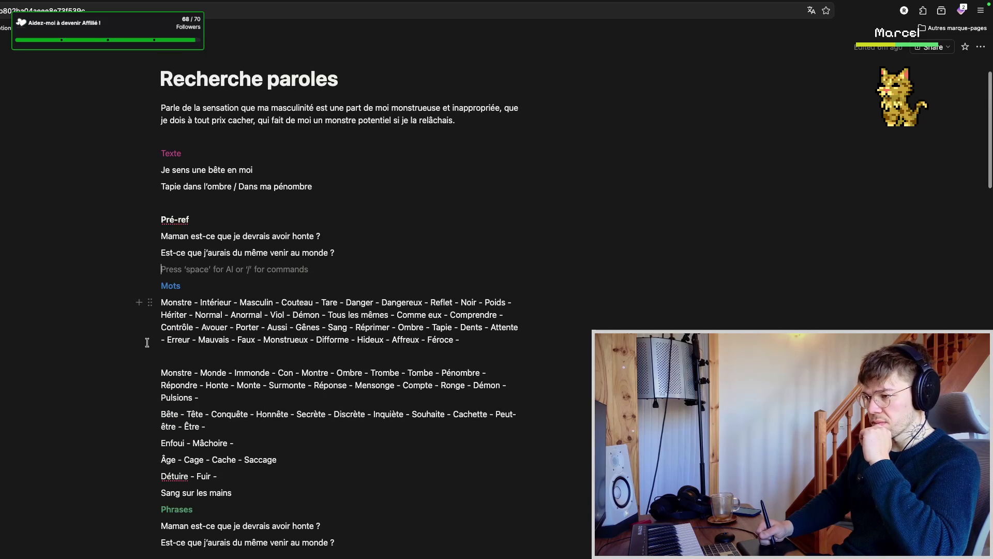
scroll(147, 371, "down", 2)
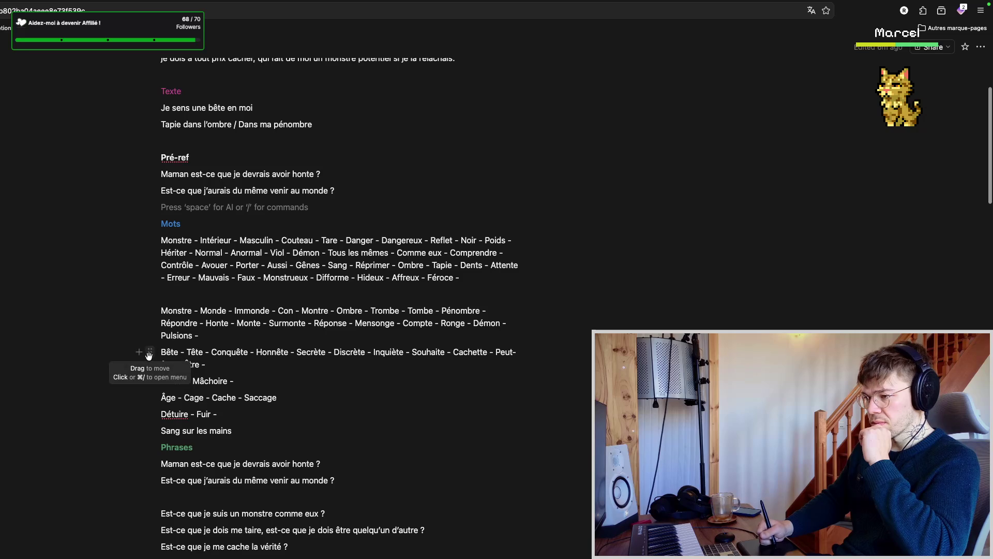
scroll(147, 318, "up", 3)
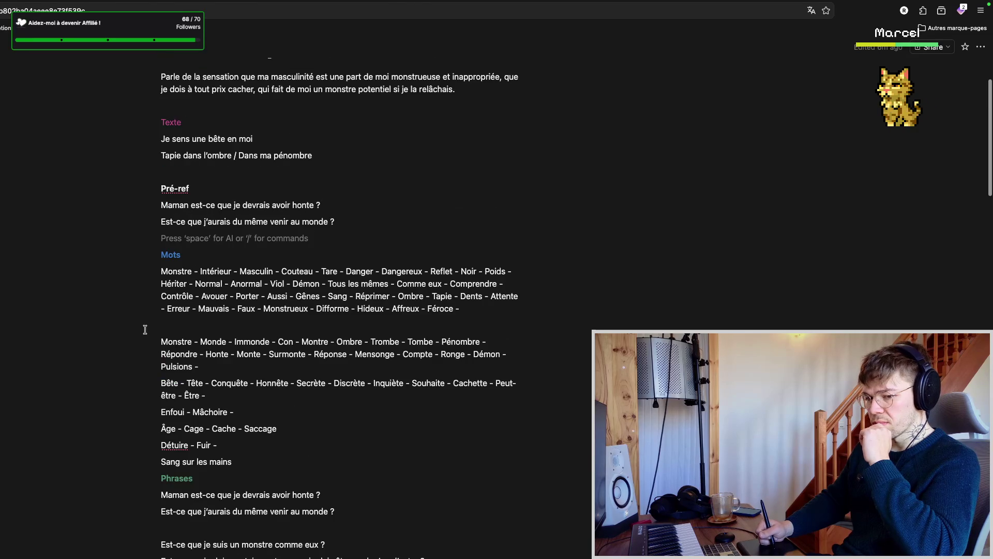
- Cue playback from the pre-ref section in Bitwig between reads of the Notion lyric lines
key("super+Tab")
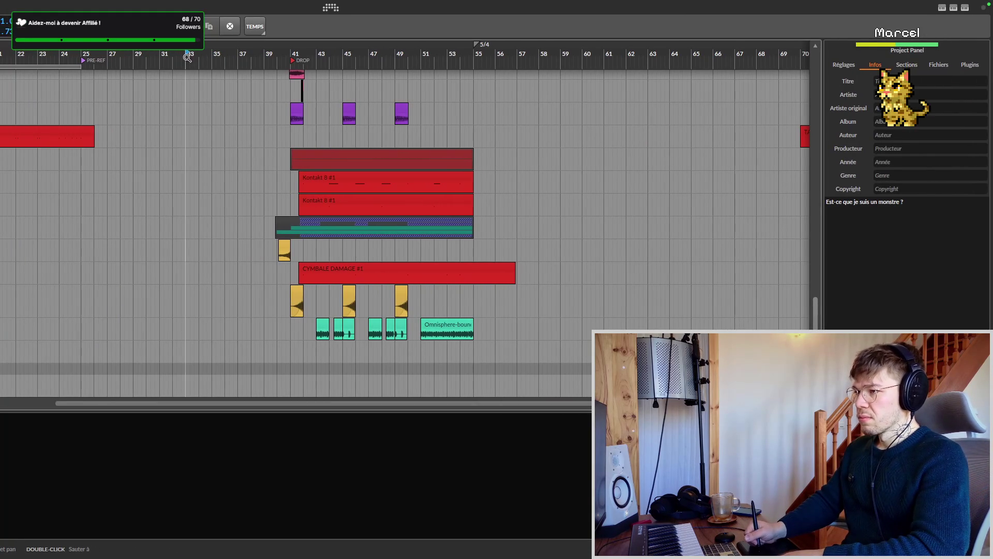
left_click(64, 53)
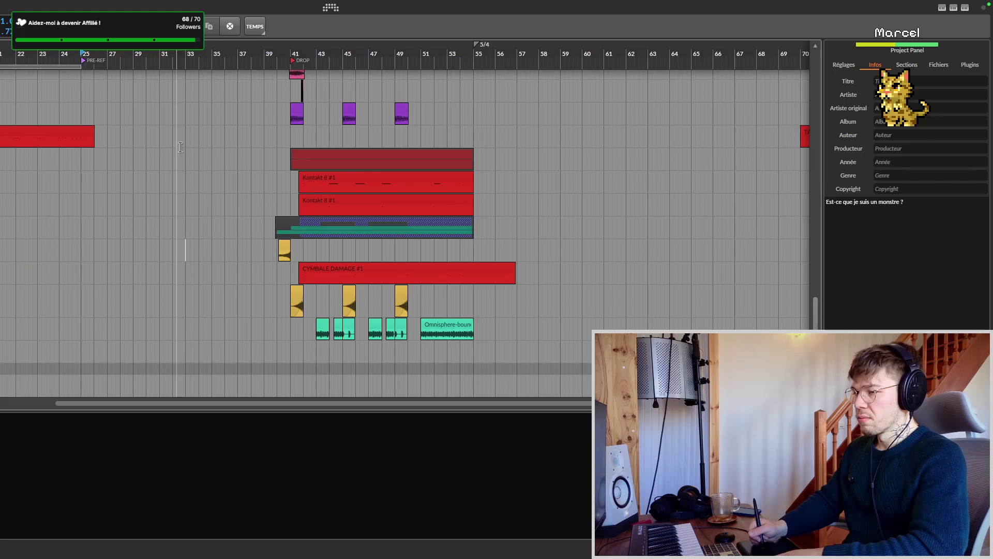
key("super+Tab")
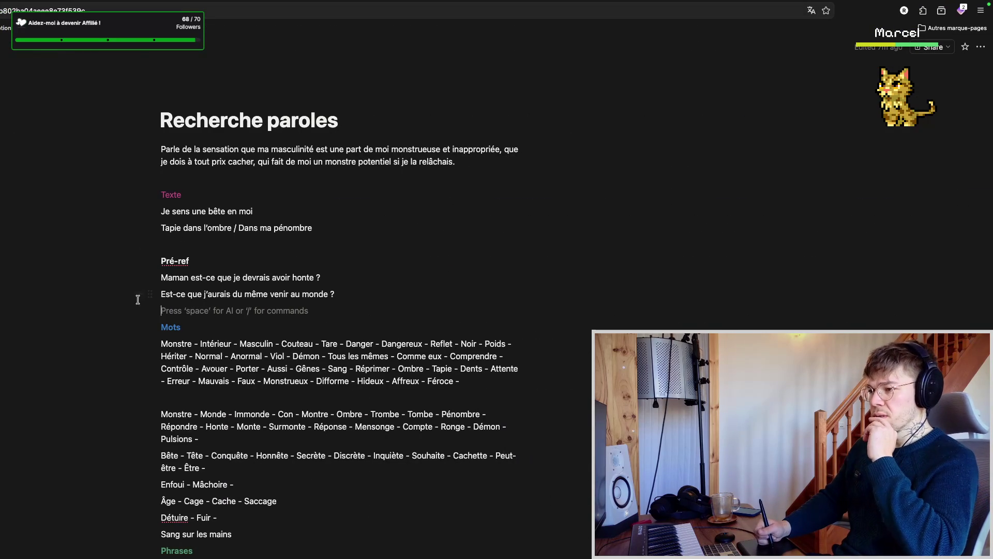
scroll(140, 303, "down", 3)
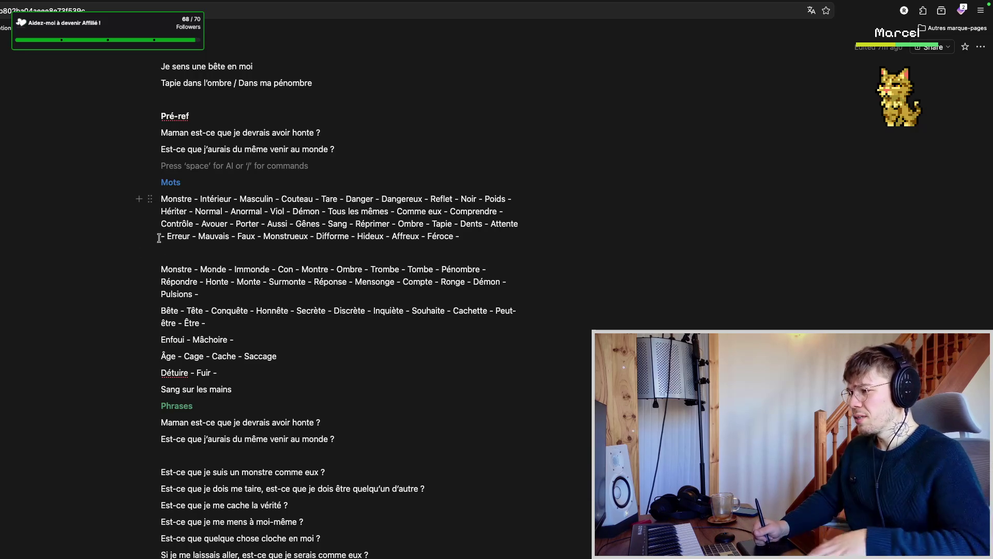
mouse_move(138, 237)
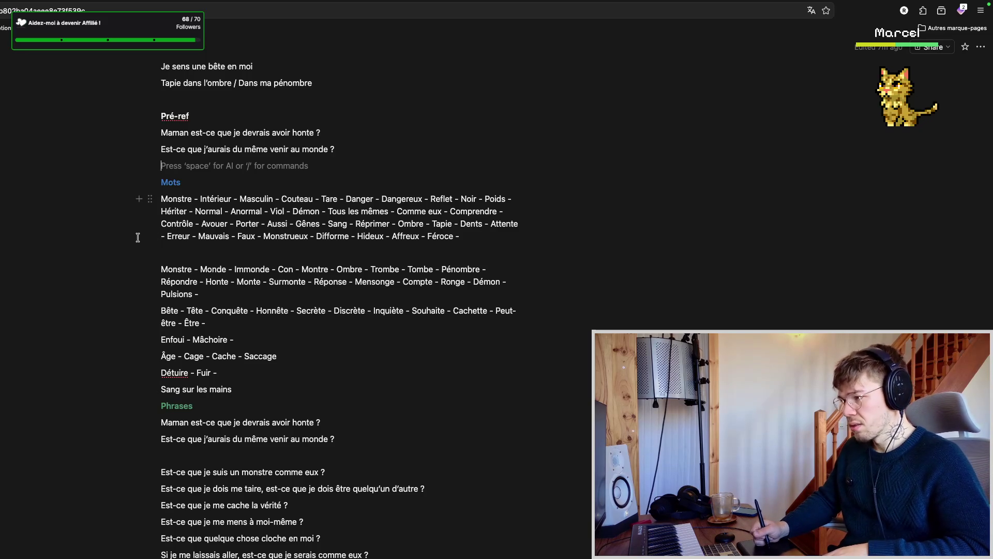
scroll(132, 246, "up", 2)
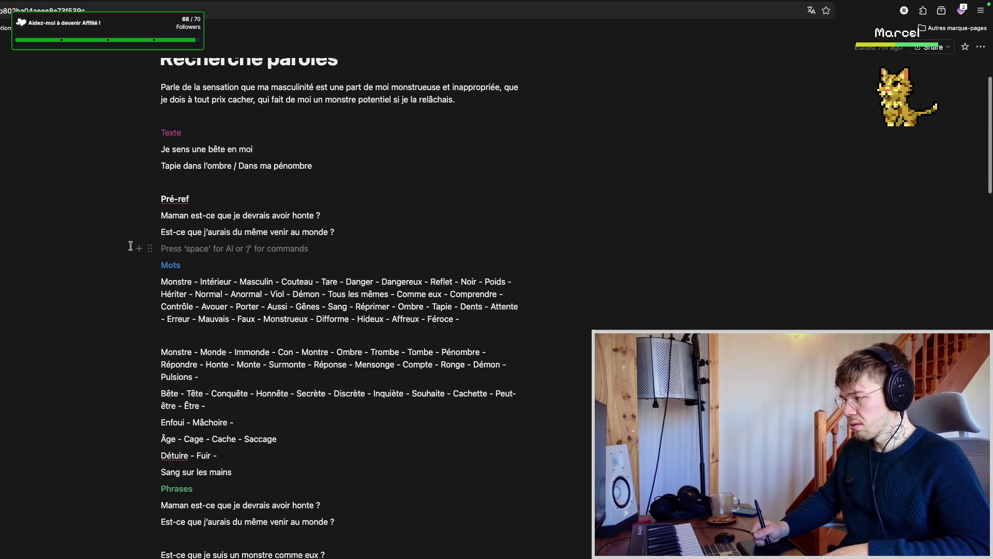
scroll(132, 256, "down", 1)
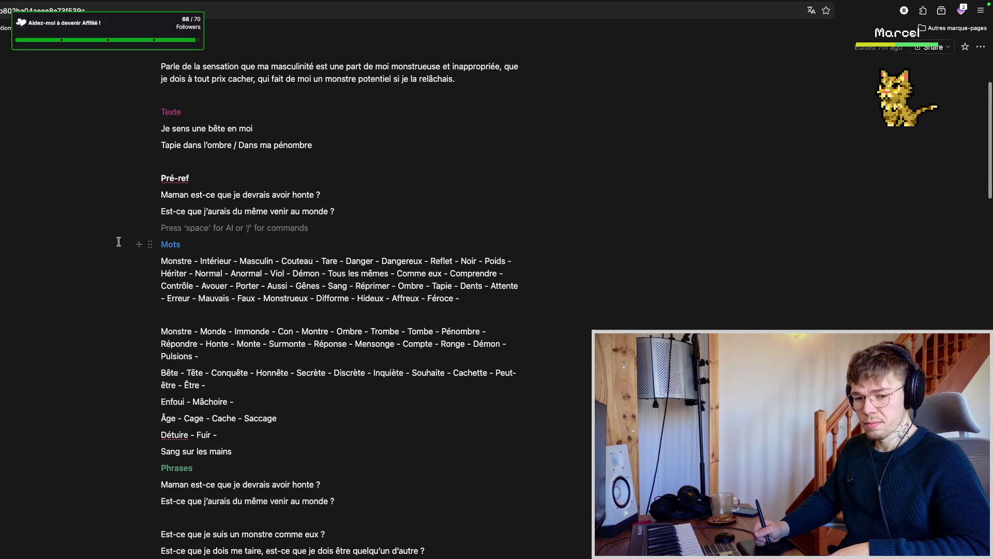
key("super+Tab")
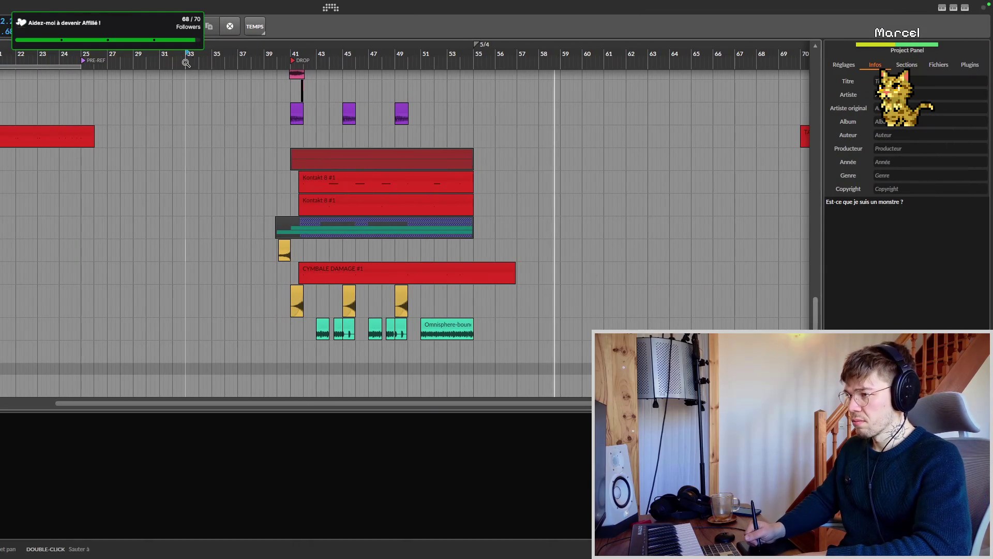
scroll(148, 225, "right", 2)
- Save the song project and bring the Notion lyrics page back to the front
key("ctrl+s")
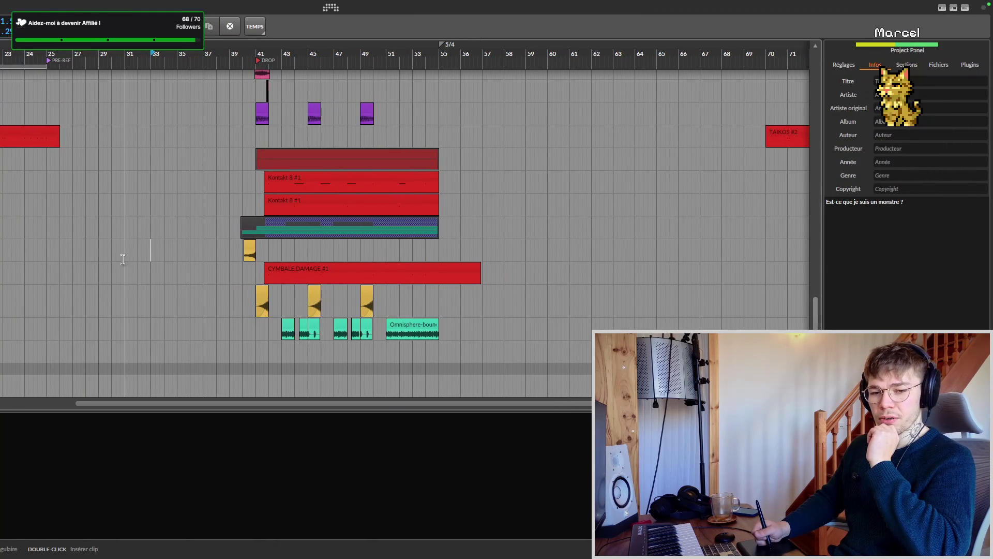
scroll(173, 244, "left", 2)
scroll(175, 237, "up", 3)
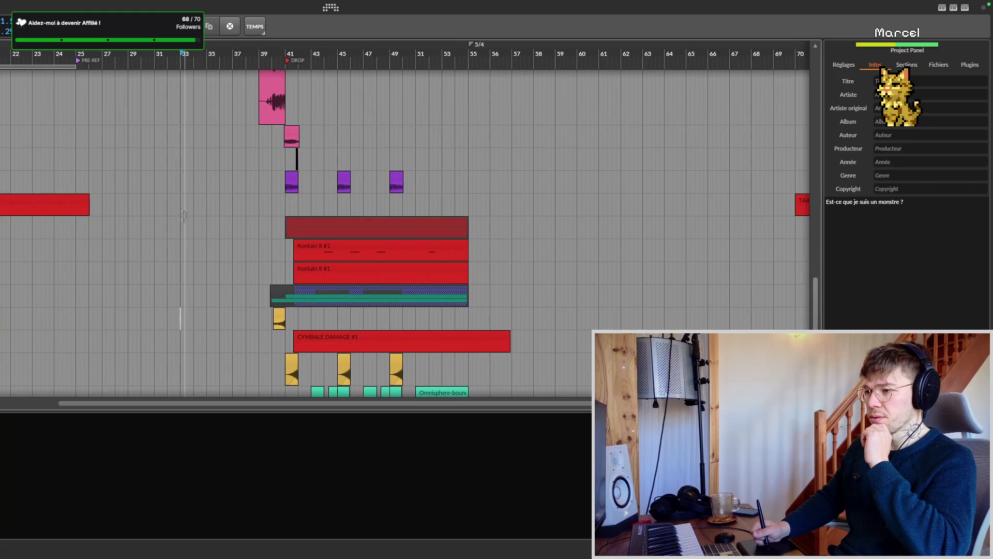
scroll(178, 230, "up", 5)
scroll(179, 225, "down", 1)
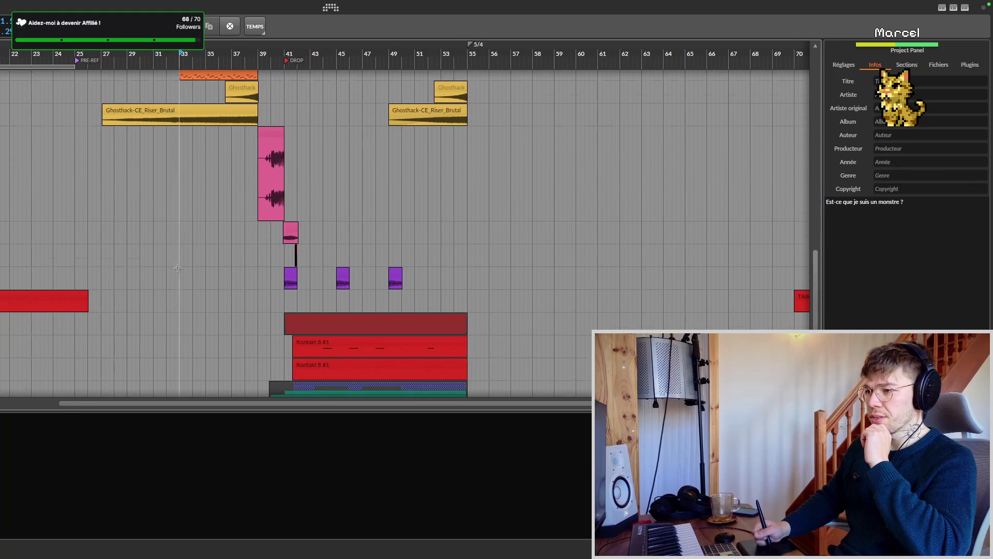
scroll(179, 233, "down", 6)
scroll(353, 250, "left", 5)
scroll(155, 226, "left", 3)
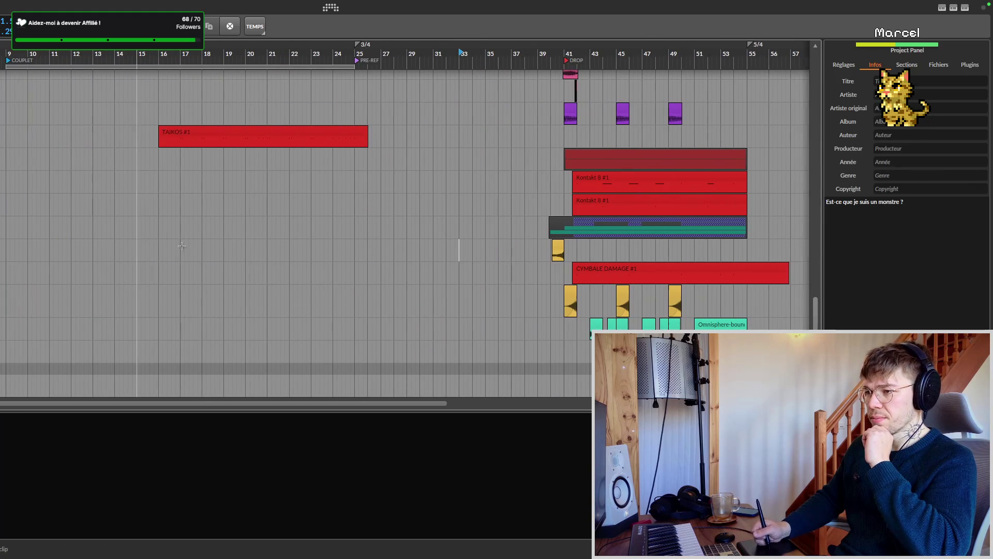
scroll(186, 206, "up", 1)
scroll(185, 206, "up", 1)
scroll(179, 208, "right", 3)
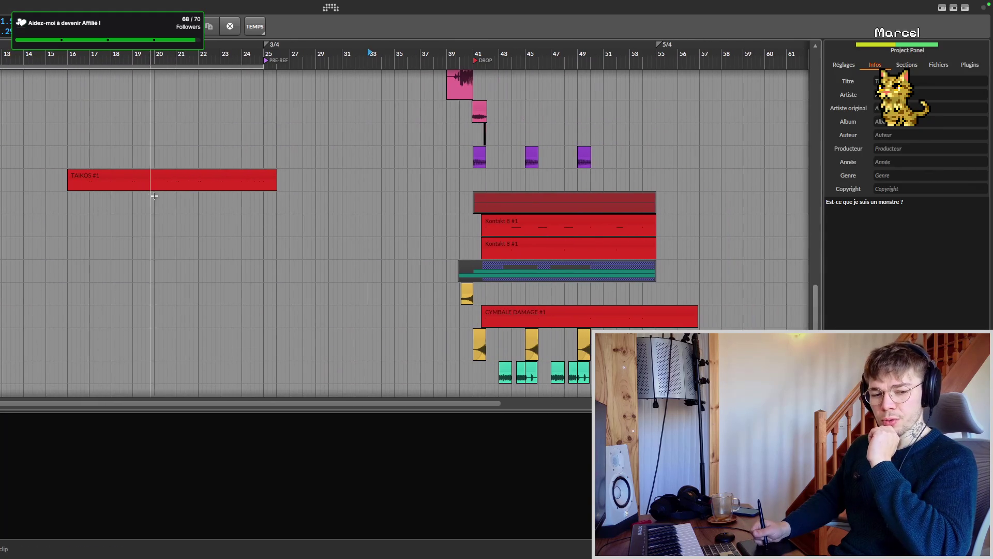
scroll(161, 210, "down", 2)
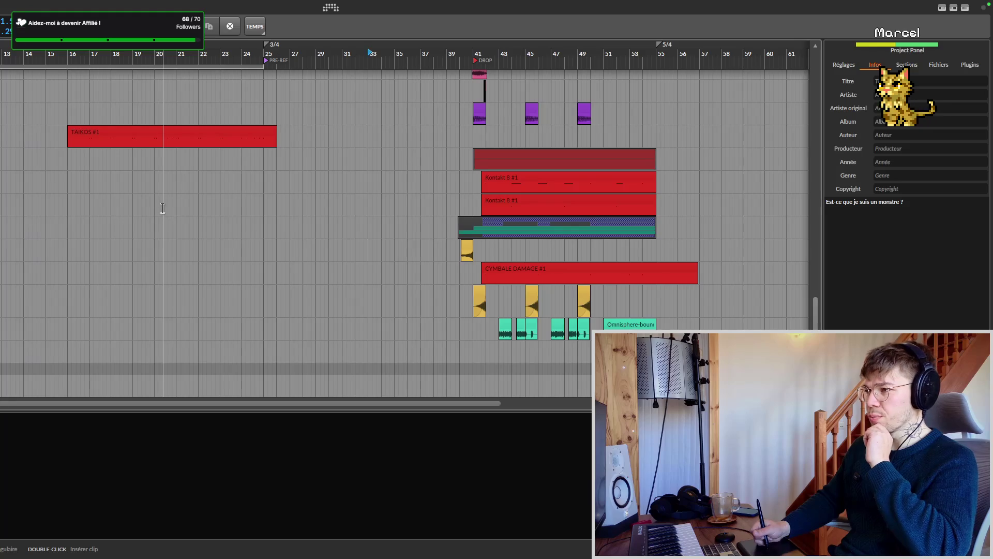
scroll(128, 238, "left", 1)
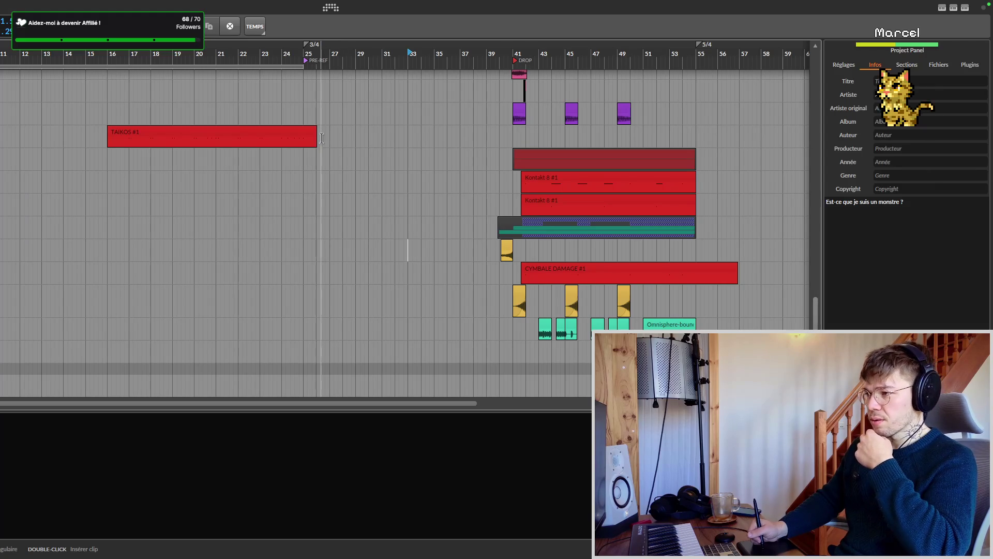
scroll(316, 167, "up", 3)
scroll(317, 175, "up", 2)
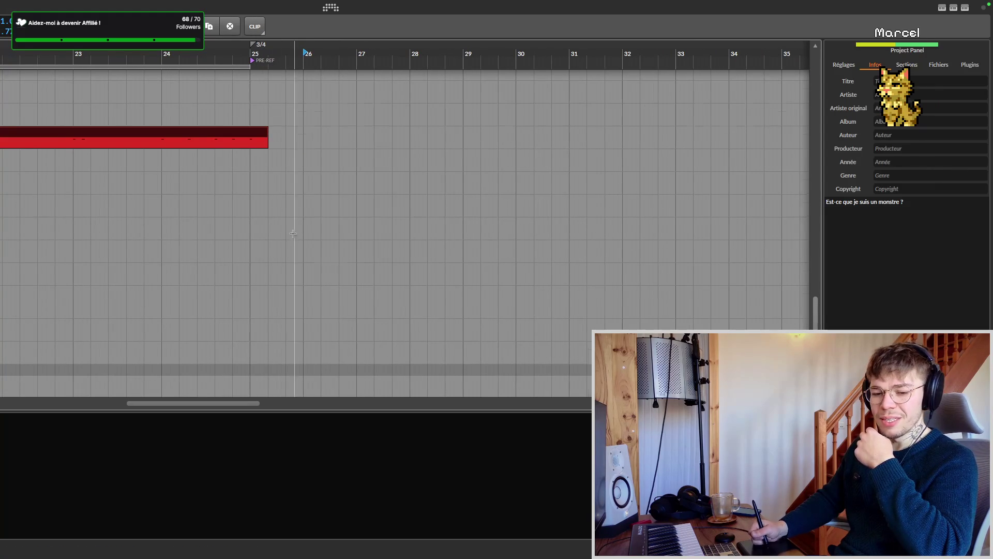
scroll(290, 226, "down", 2)
scroll(291, 230, "down", 1)
scroll(289, 232, "down", 1)
scroll(290, 232, "right", 2)
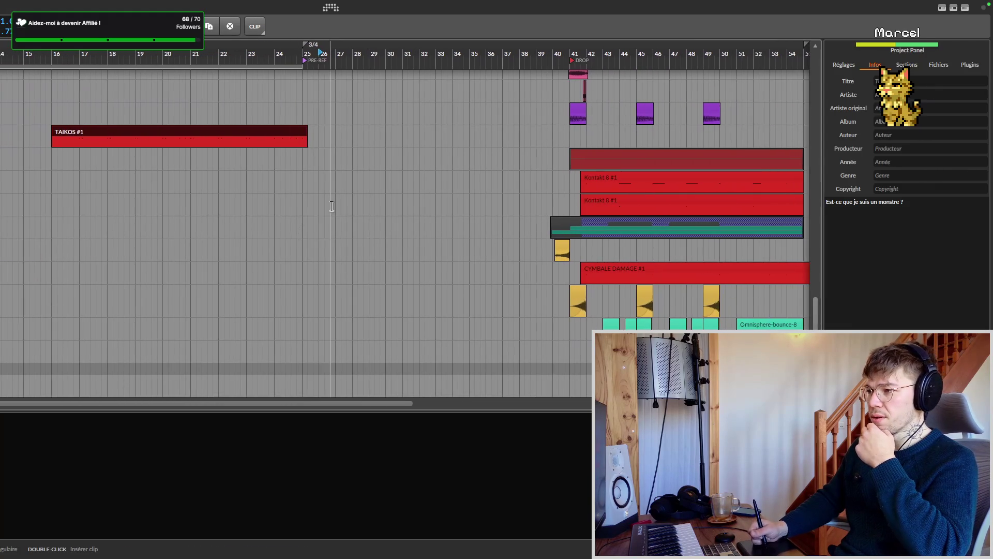
scroll(290, 232, "right", 3)
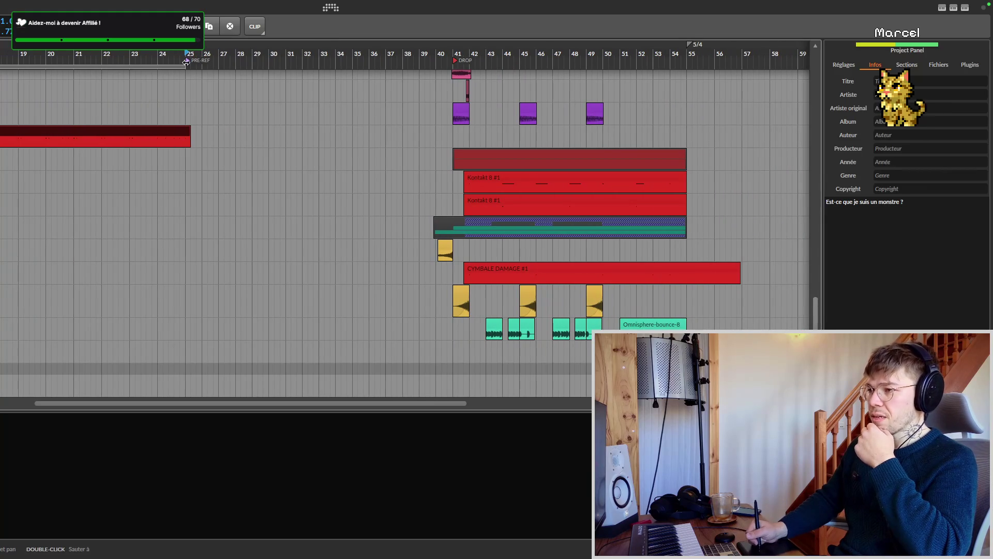
scroll(83, 198, "left", 2)
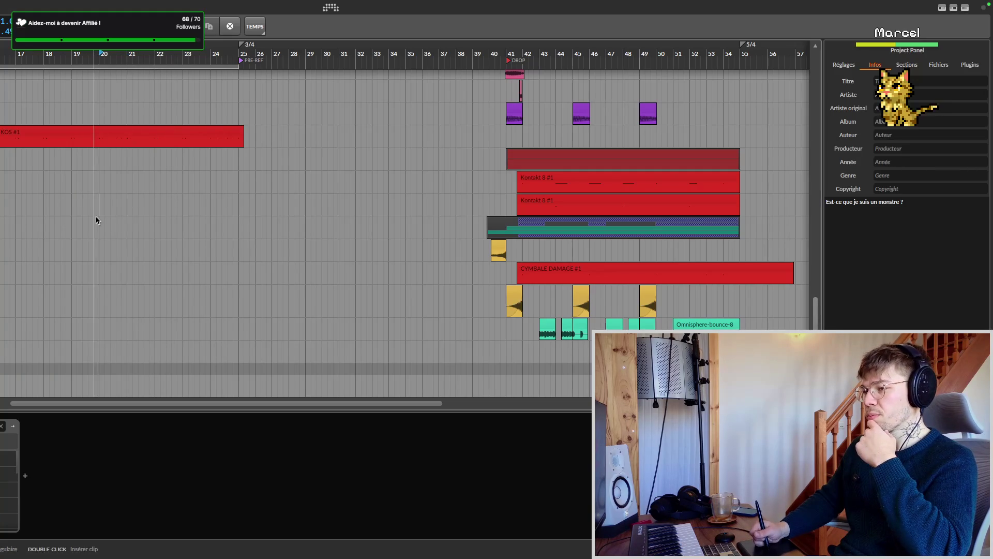
scroll(116, 215, "left", 2)
scroll(136, 214, "up", 1)
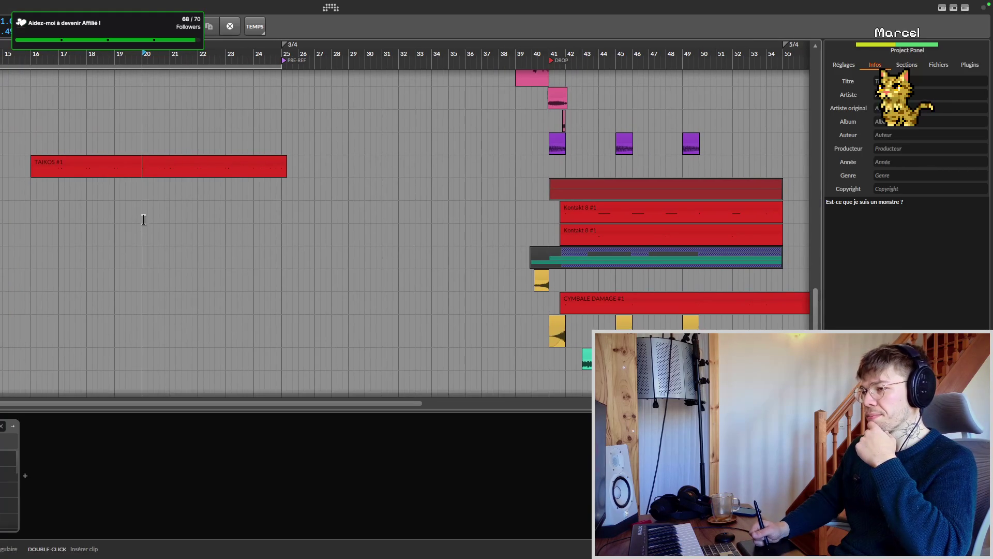
scroll(126, 205, "left", 2)
scroll(141, 214, "up", 1)
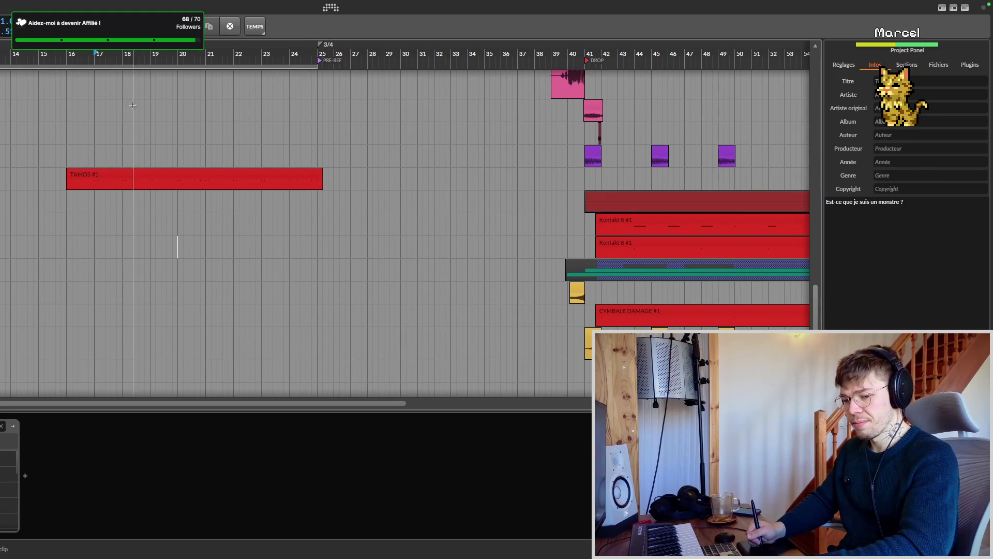
scroll(212, 246, "left", 5)
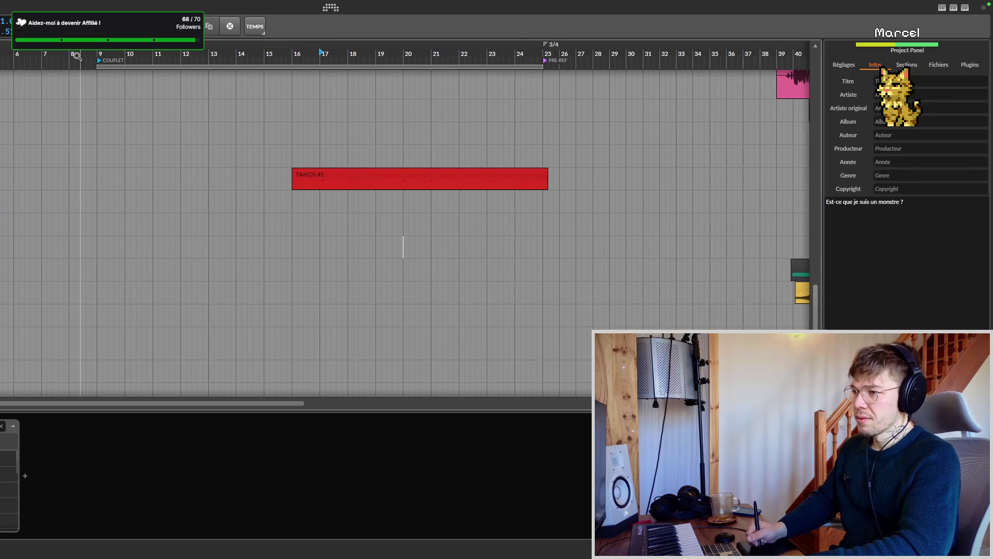
scroll(403, 245, "right", 5)
key("super+Tab")
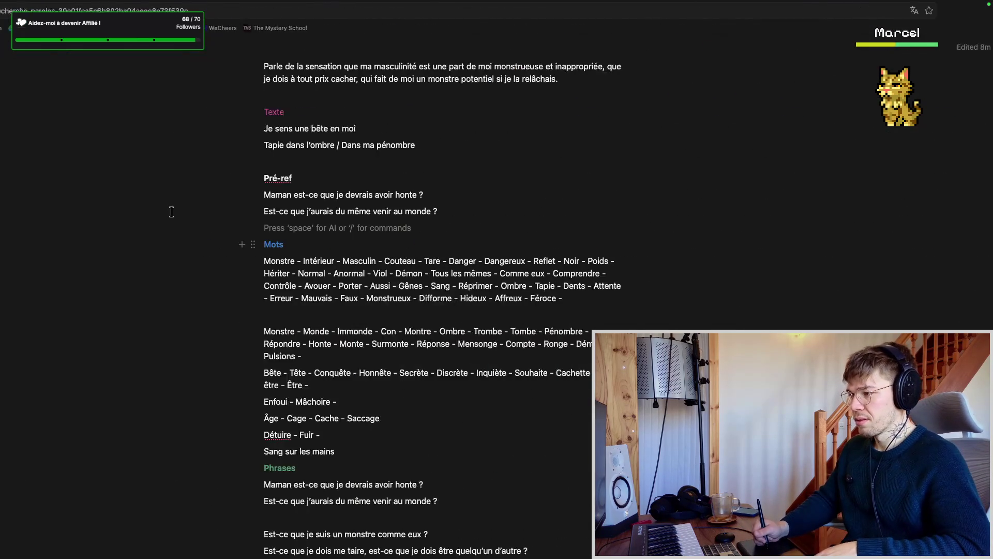
scroll(139, 208, "up", 3)
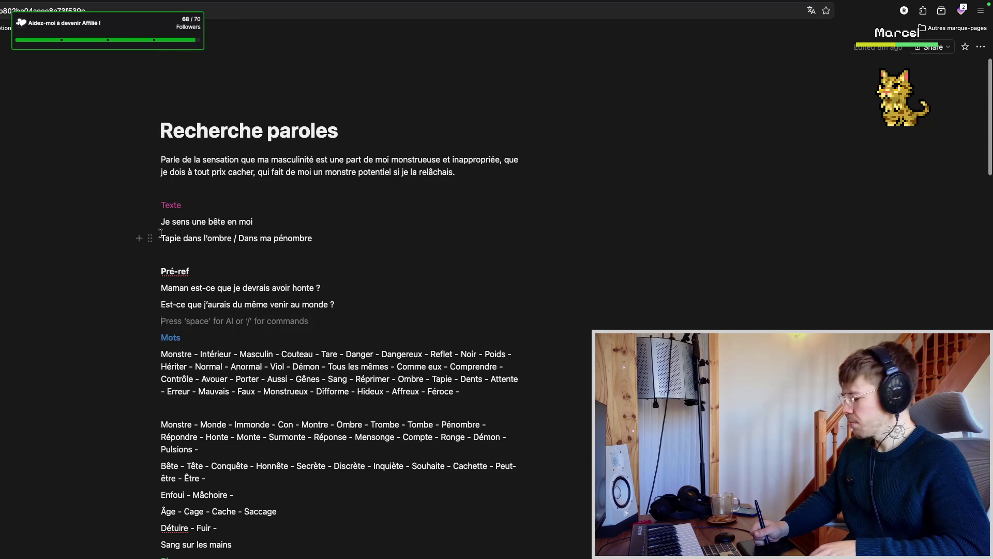
- Flip between the Notion lyrics page and the Bitwig arrangement, ending on the arrangement
key("ctrl+Left")
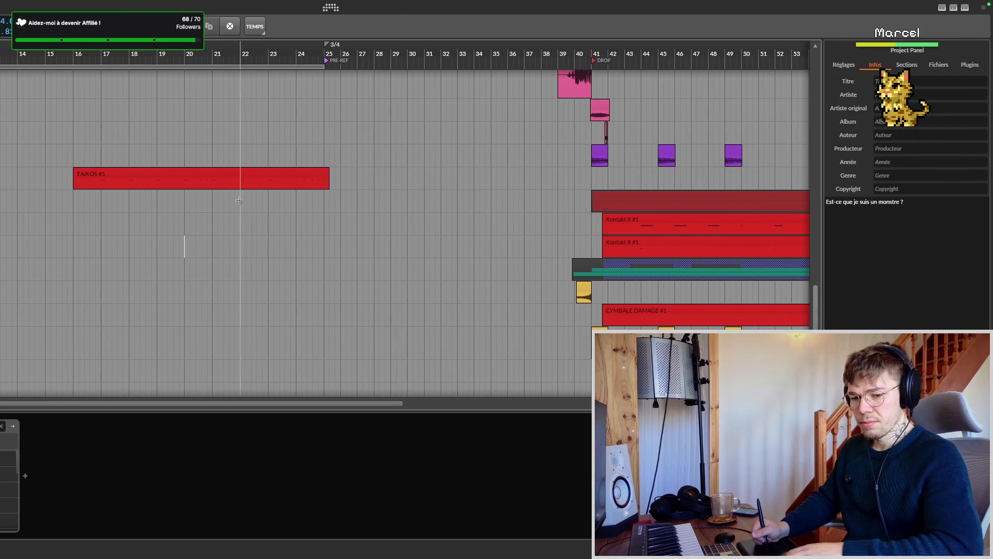
key("ctrl+Right")
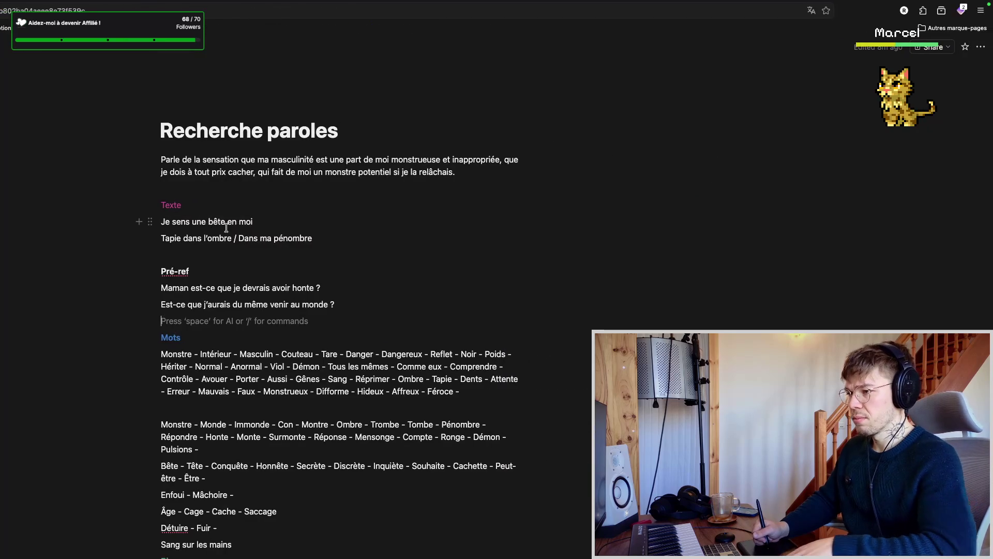
key("ctrl+Left")
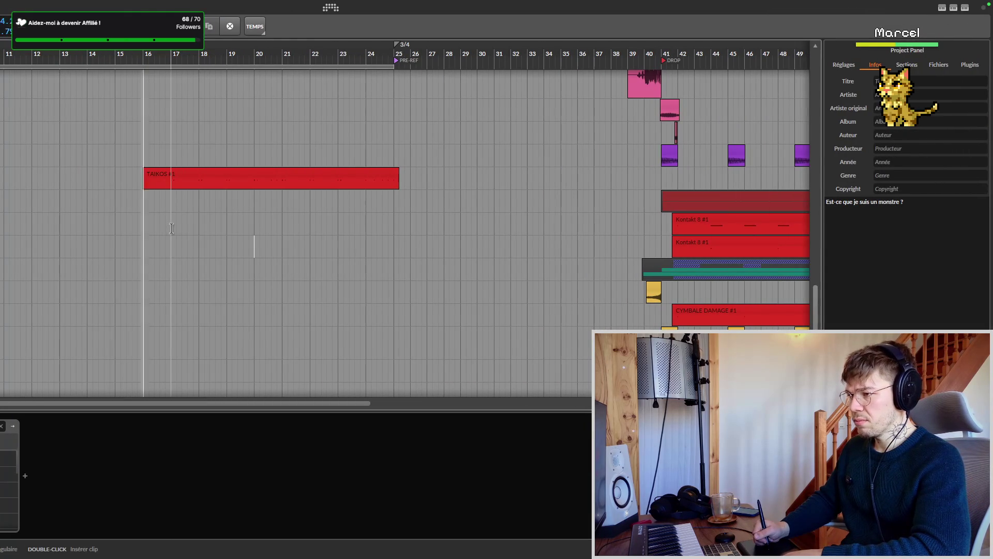
left_click(170, 227)
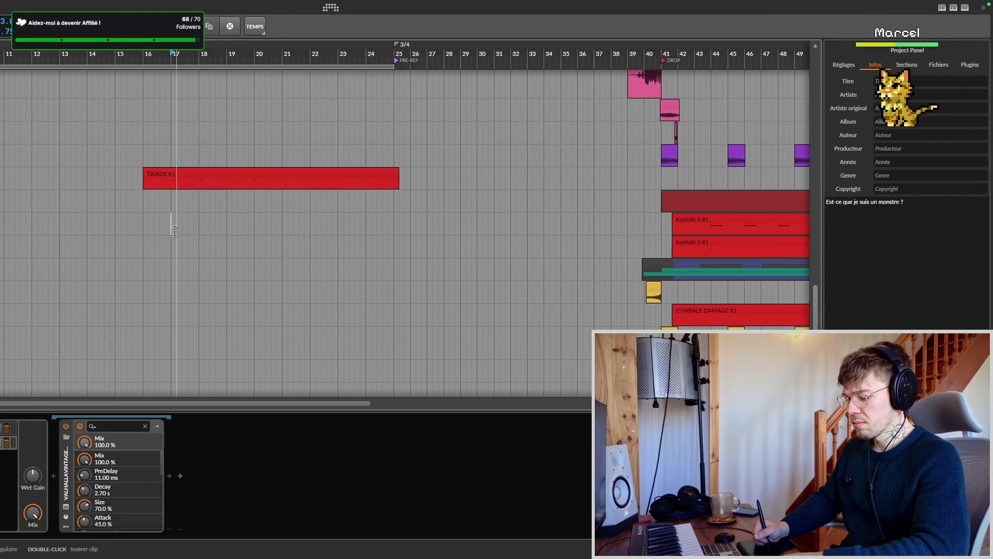
key("ctrl+s")
scroll(197, 117, "left", 3)
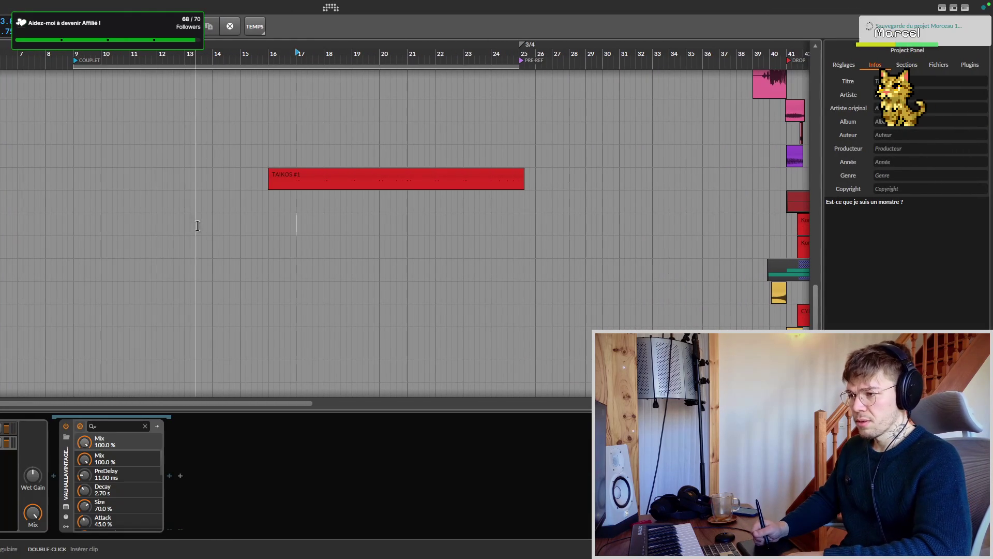
left_click(132, 58)
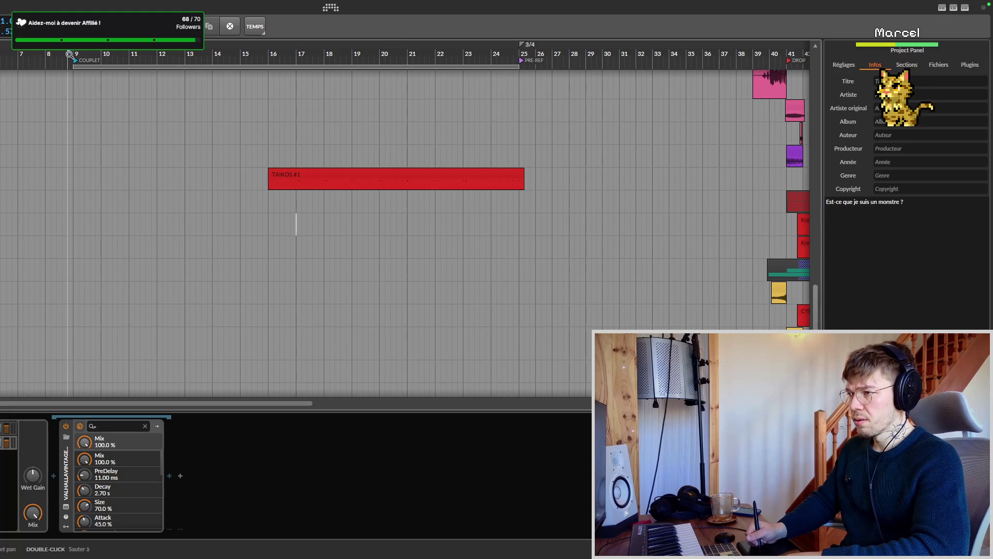
key("space")
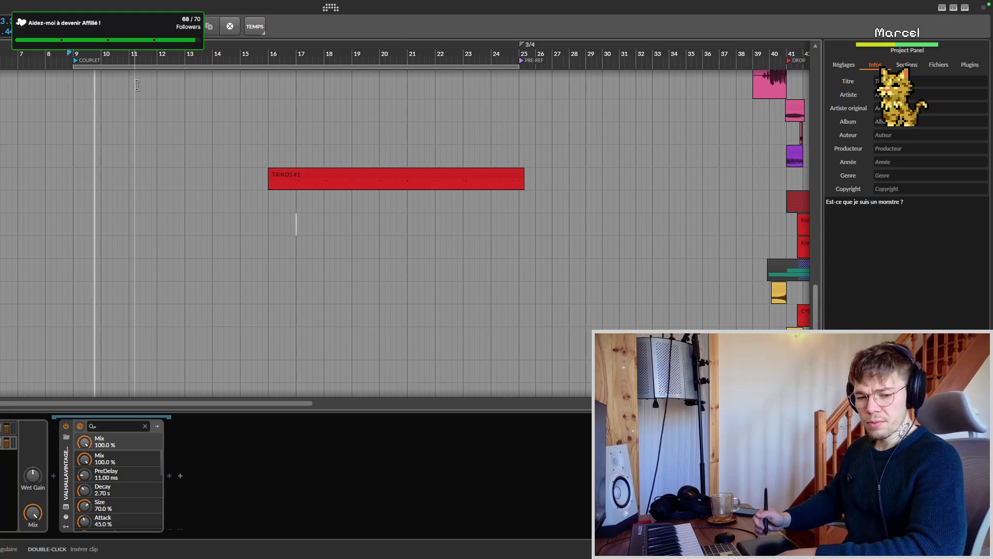
key("space")
key("space")
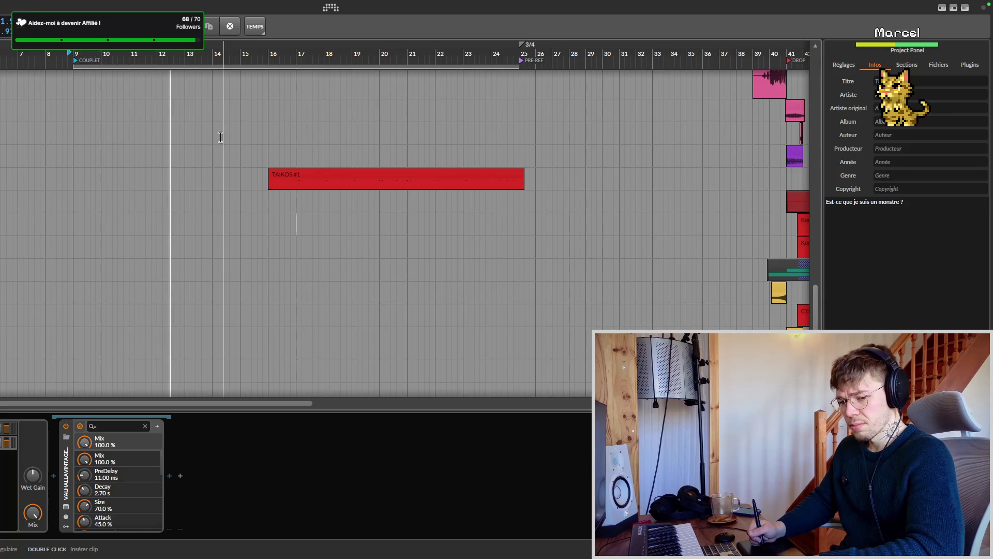
left_click(131, 54)
key("ctrl+s")
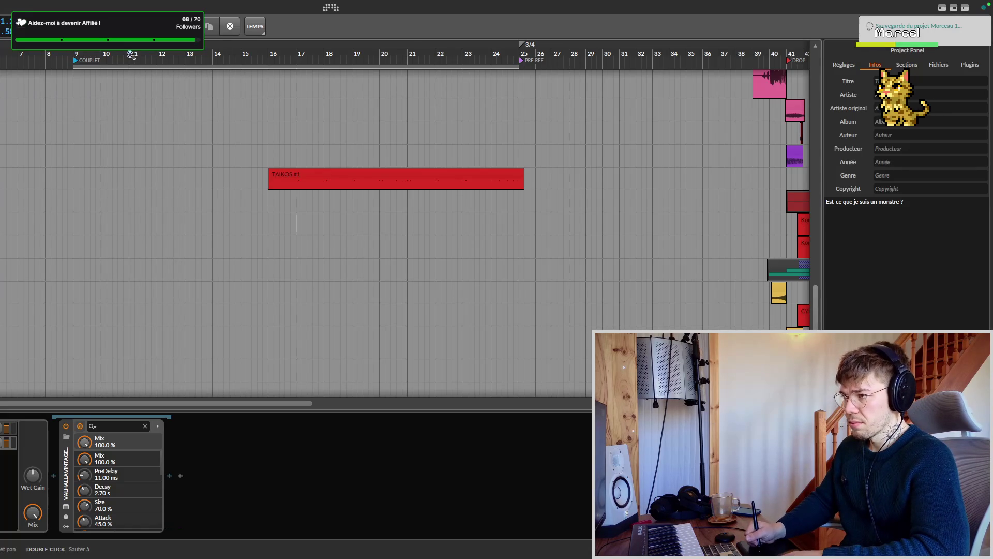
left_click(78, 55)
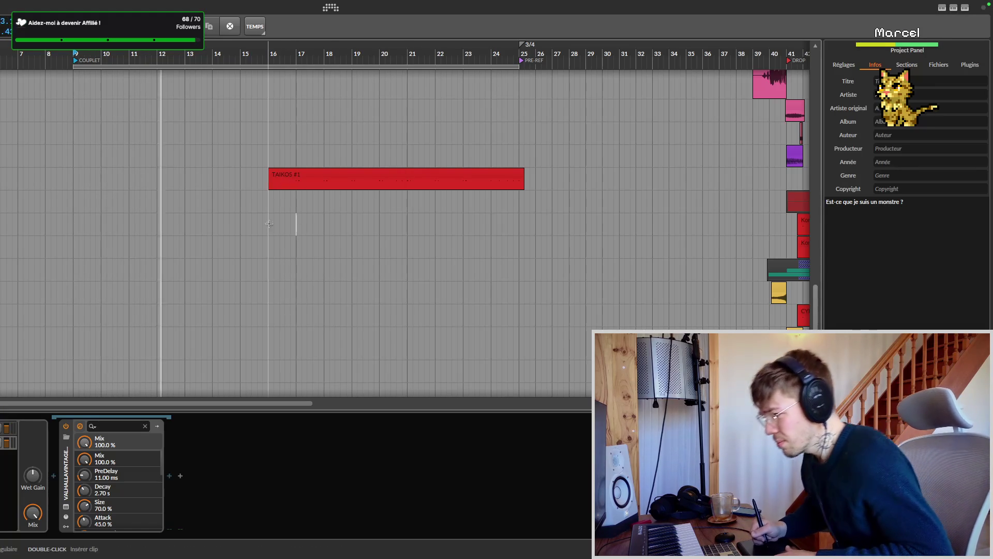
left_click_drag(345, 54, 273, 54)
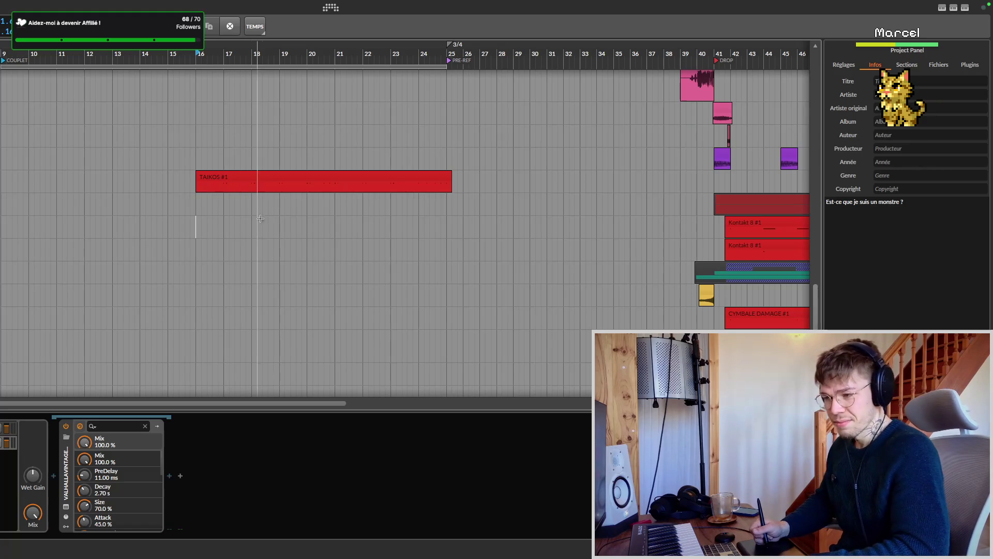
key("space")
key("ctrl+s")
left_click(307, 231)
key("space")
scroll(295, 233, "right", 1)
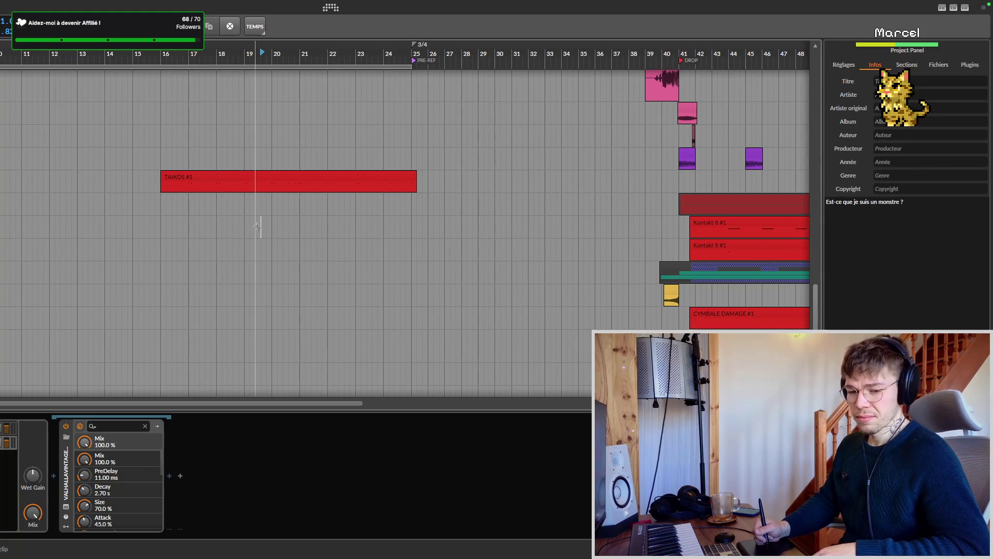
key("super+Tab")
scroll(256, 225, "up", 3)
scroll(257, 263, "down", 1)
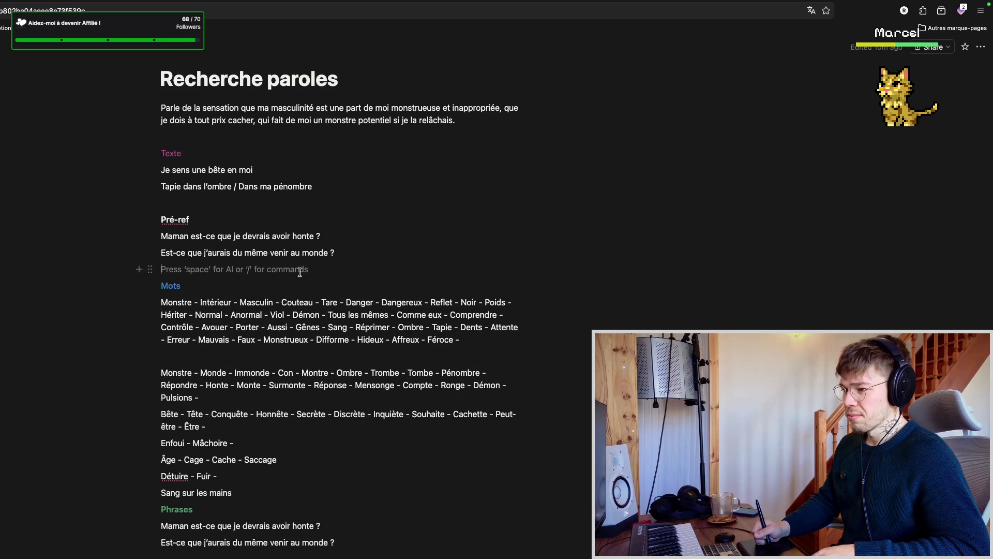
key("ctrl+Left")
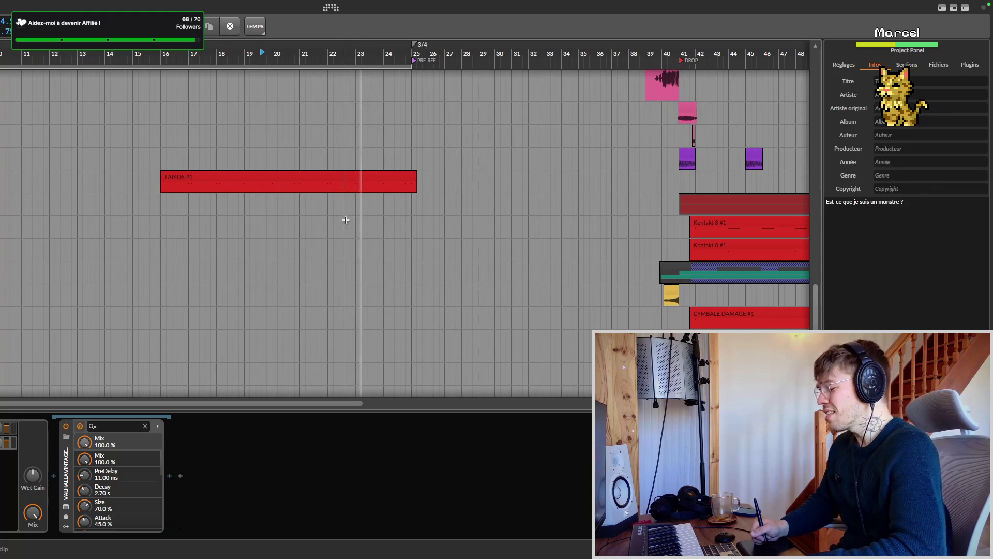
key("space")
key("space")
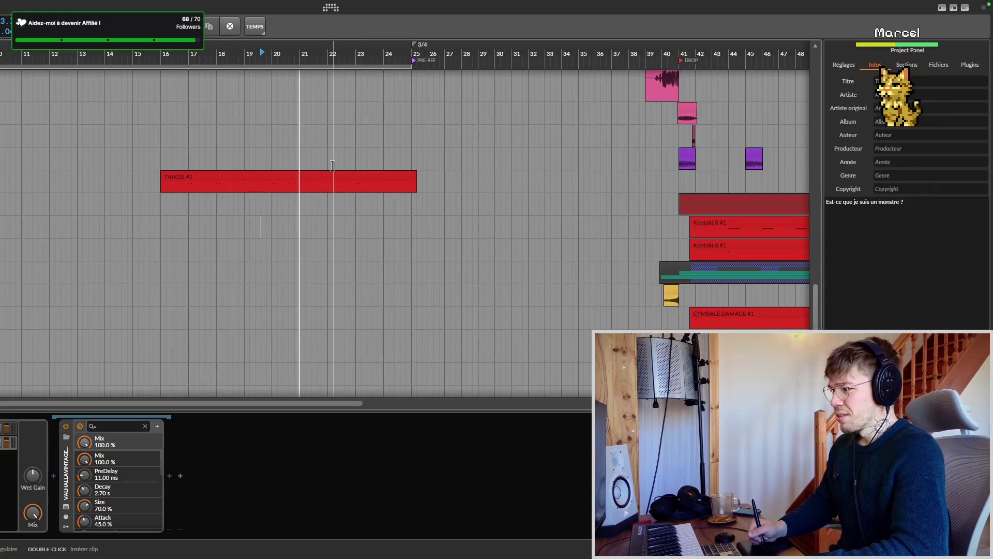
left_click(272, 54)
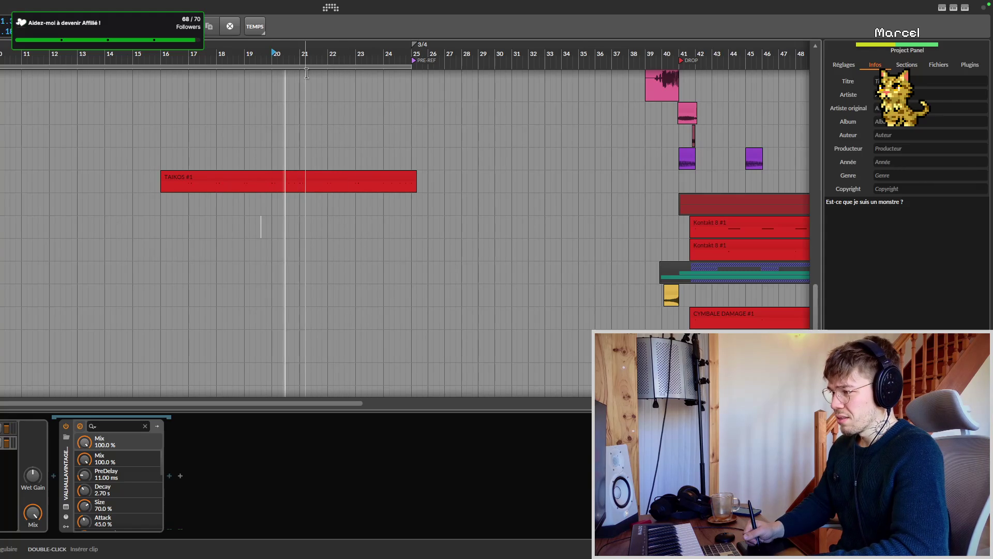
key("space")
key("space")
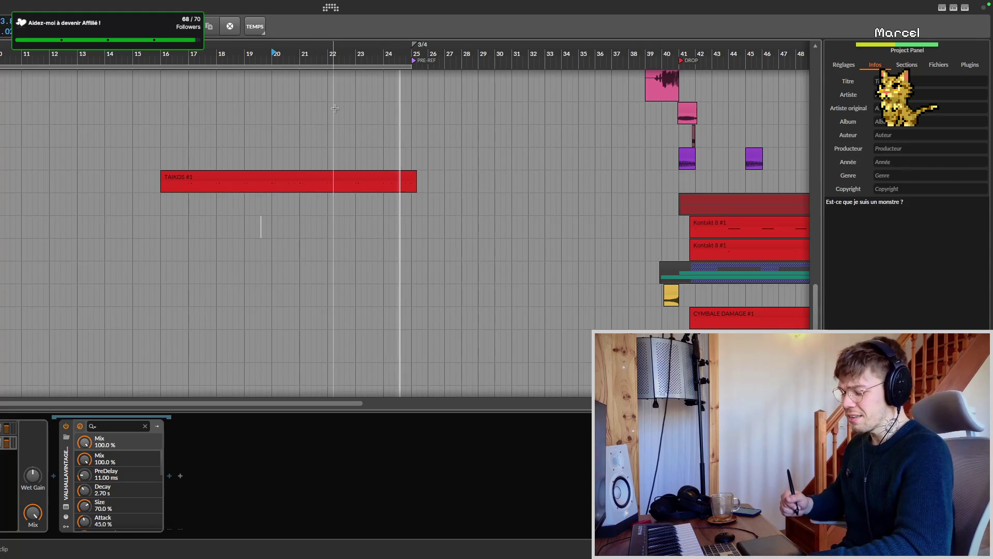
key("space")
key("ctrl+s")
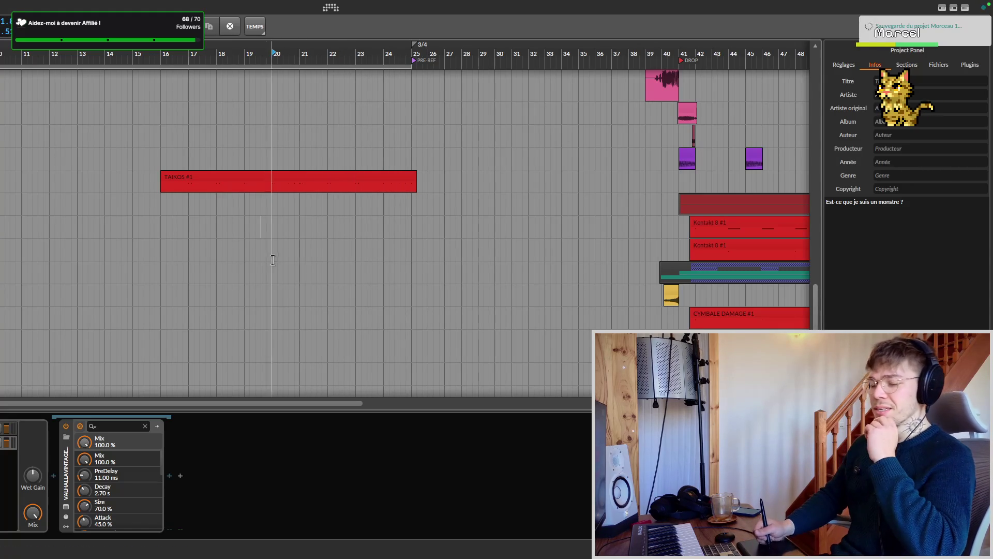
left_click(278, 269)
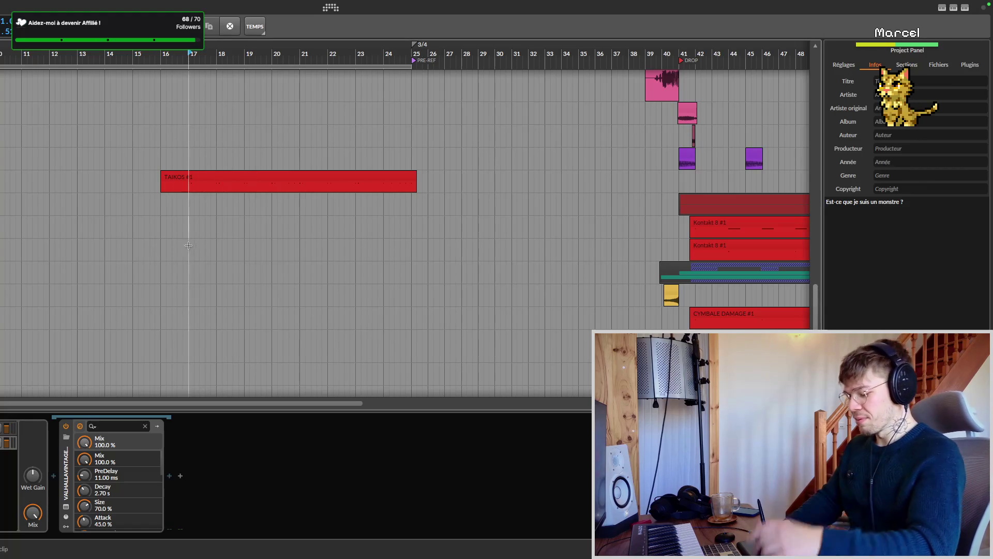
key("ctrl+s")
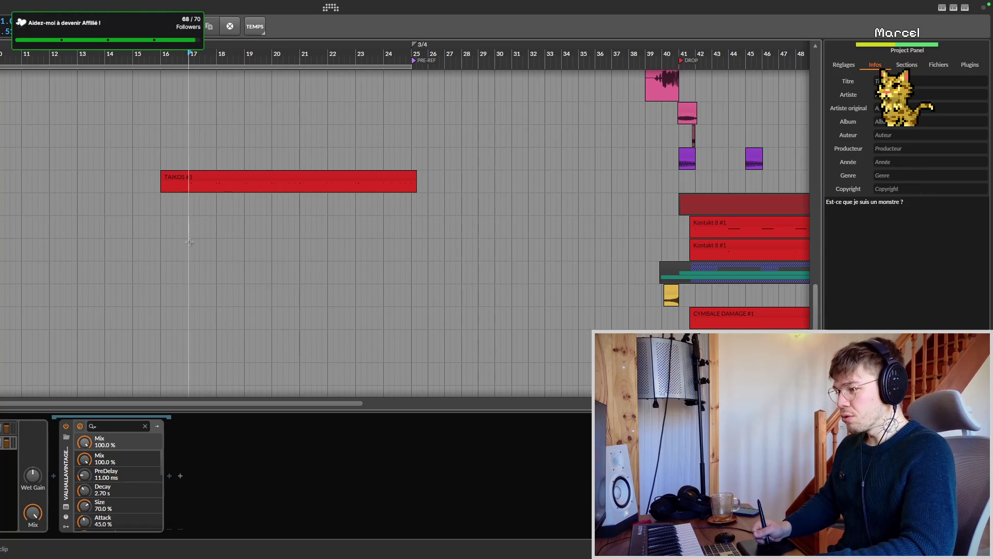
scroll(177, 238, "up", 1)
scroll(174, 242, "left", 2)
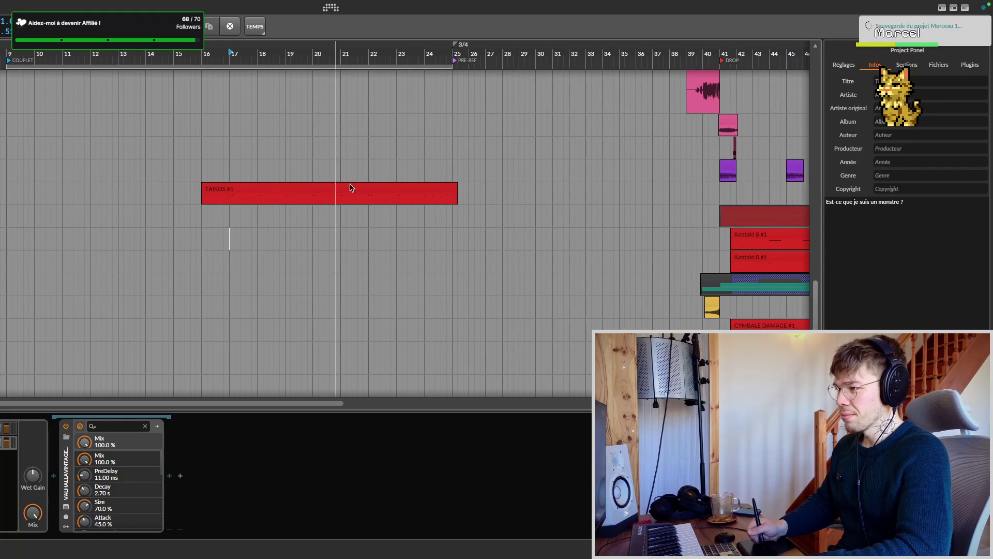
scroll(334, 159, "right", 3)
scroll(233, 161, "right", 1)
scroll(26, 166, "left", 7)
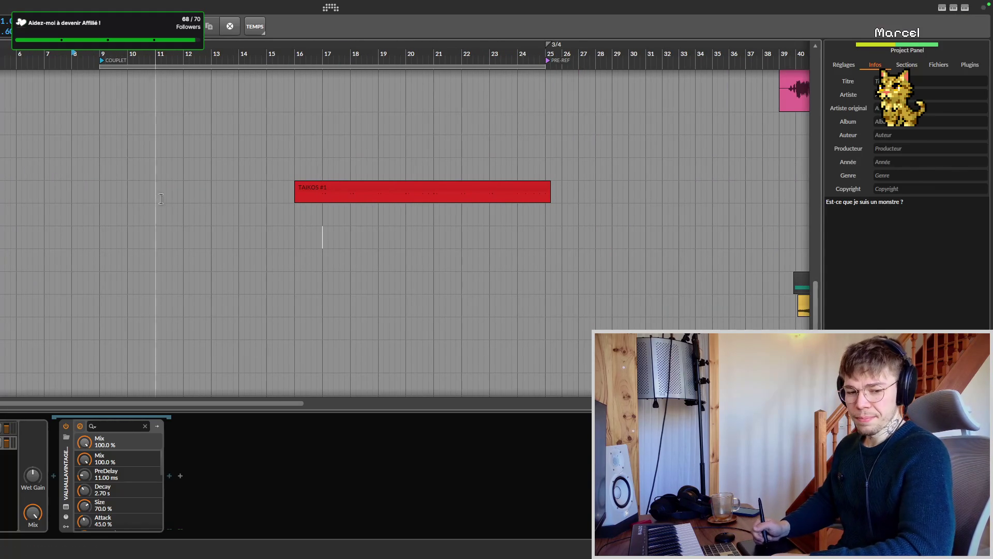
key("super+Tab")
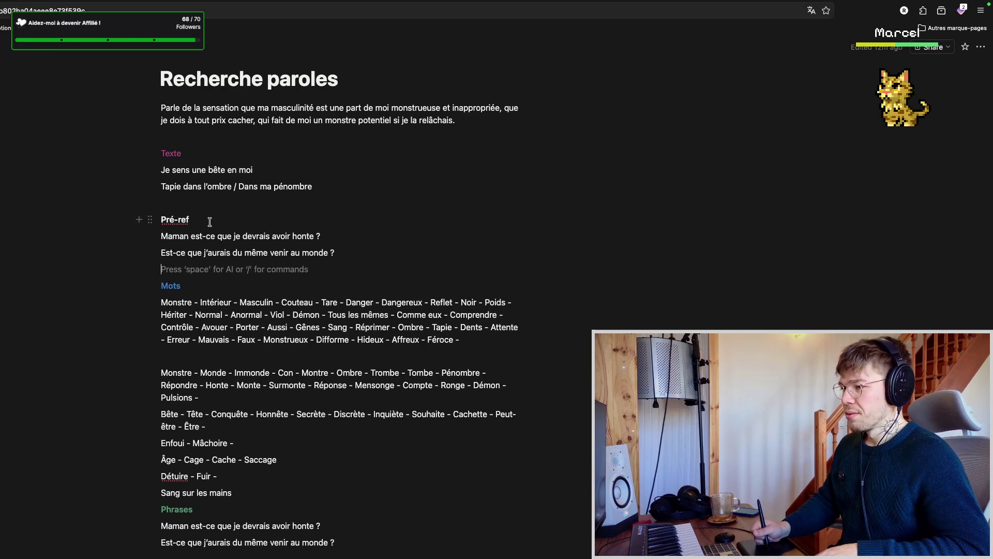
scroll(232, 214, "down", 2)
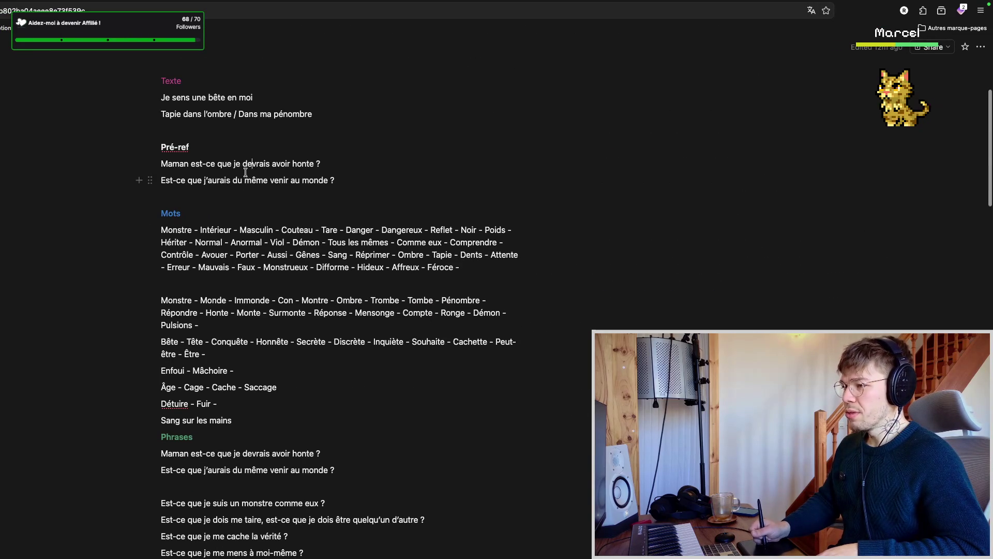
scroll(282, 171, "down", 2)
scroll(287, 183, "down", 1)
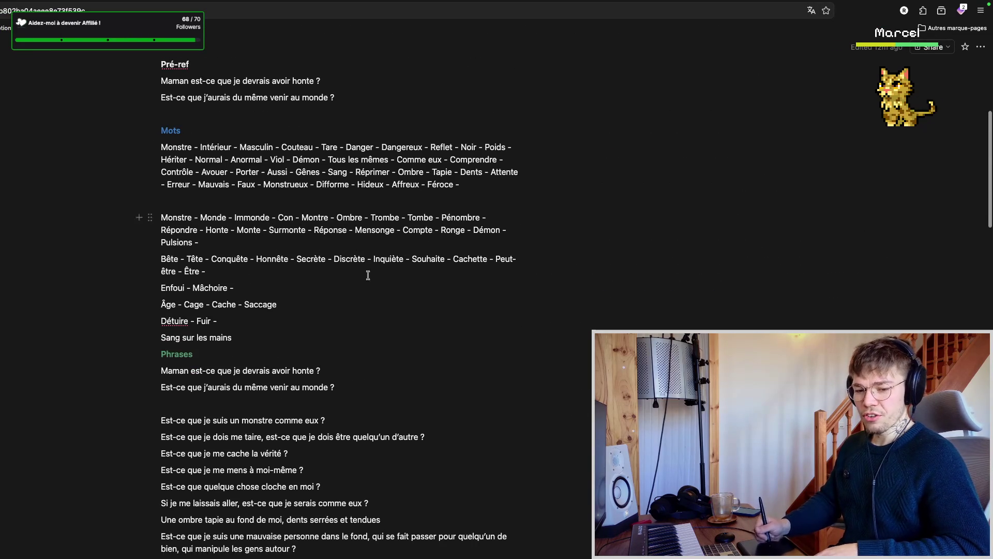
scroll(285, 271, "down", 1)
scroll(287, 155, "down", 1)
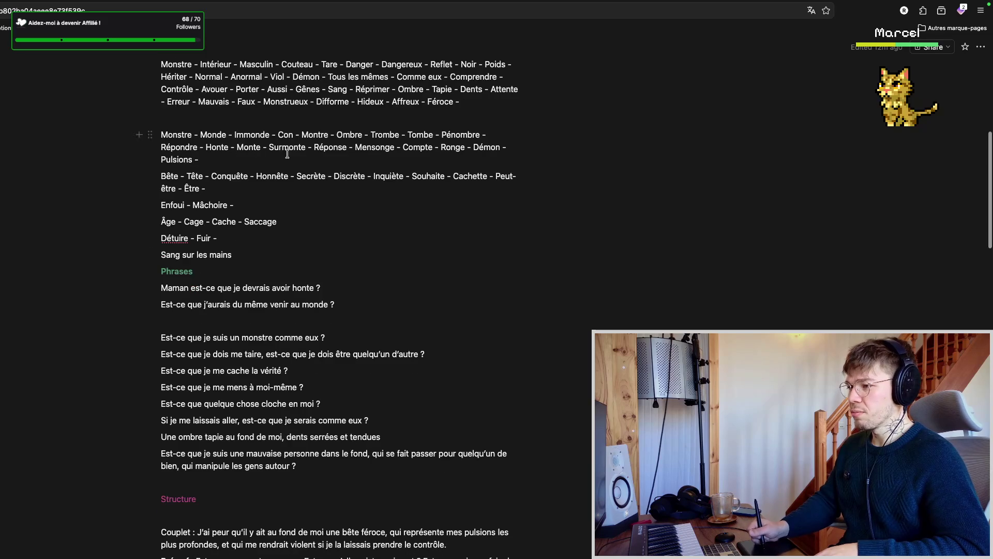
scroll(234, 160, "up", 3)
left_click_drag(163, 156, 292, 336)
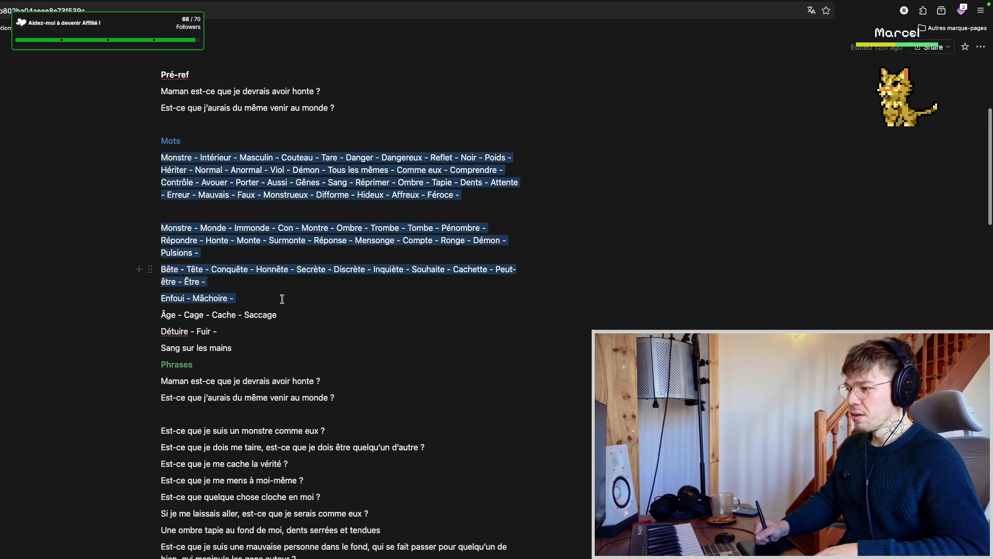
left_click(266, 315)
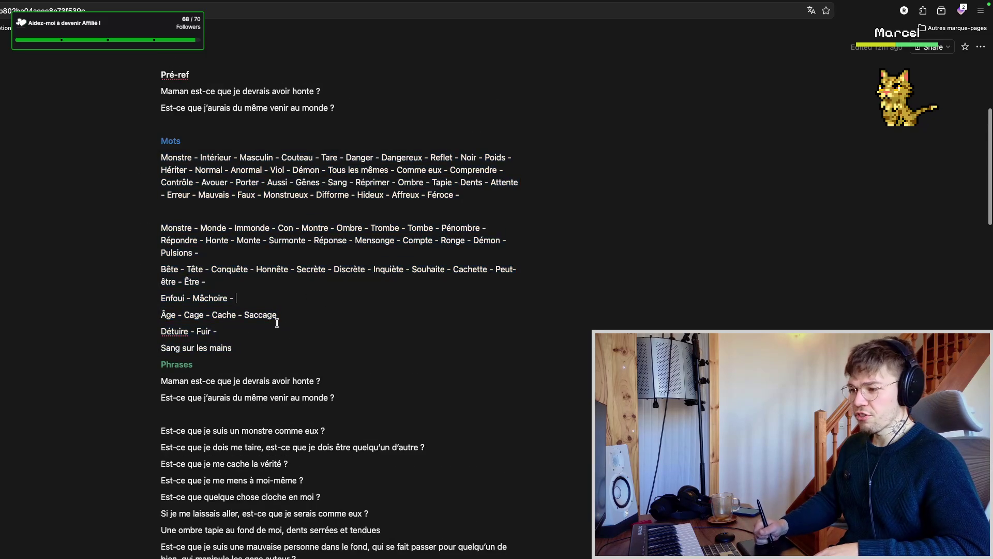
scroll(266, 315, "down", 3)
left_click_drag(179, 277, 345, 301)
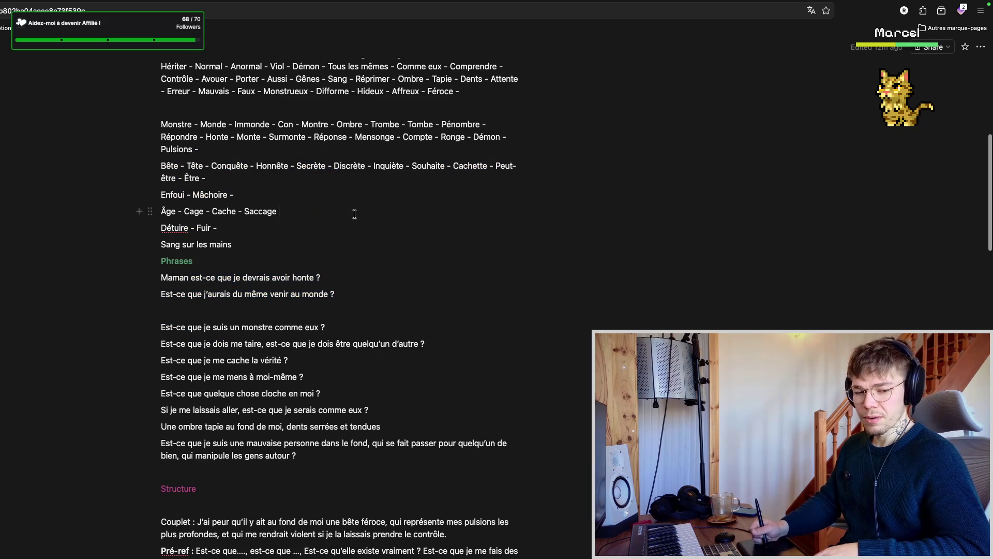
scroll(347, 210, "up", 5)
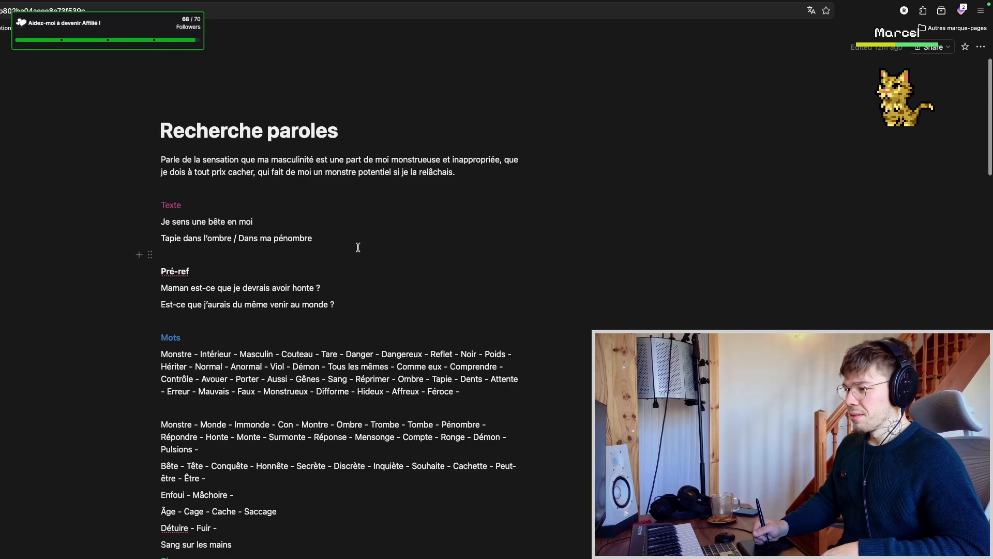
key("super+Tab")
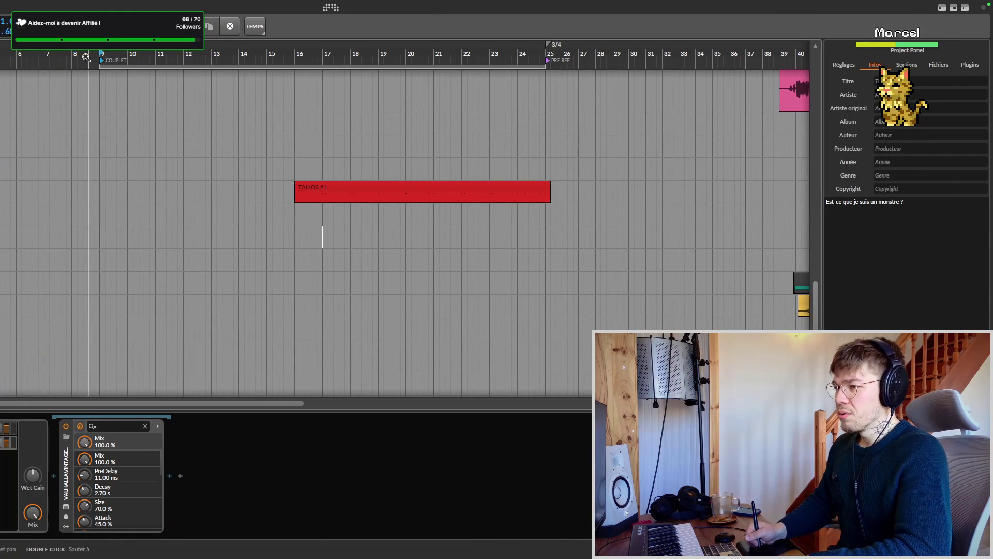
left_click(94, 95)
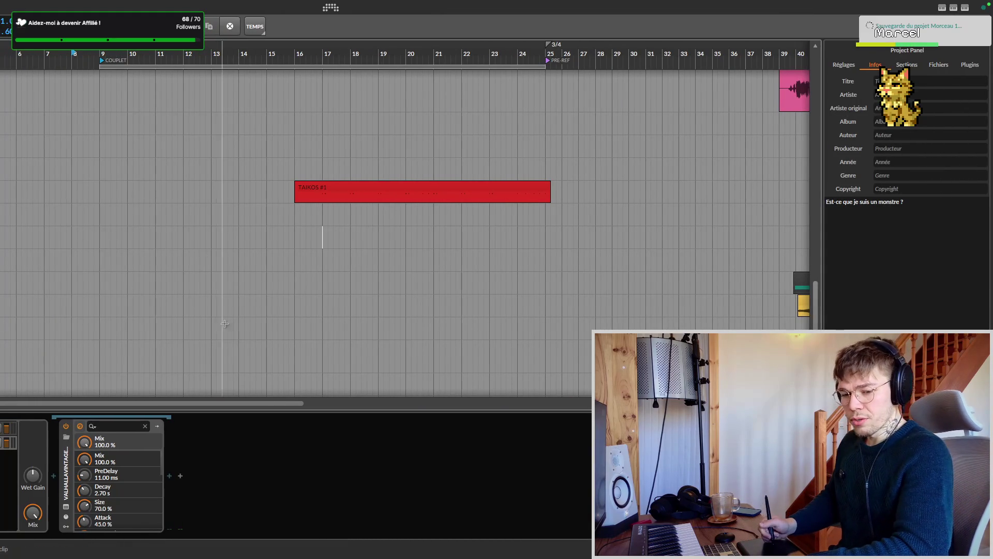
key("super+Tab")
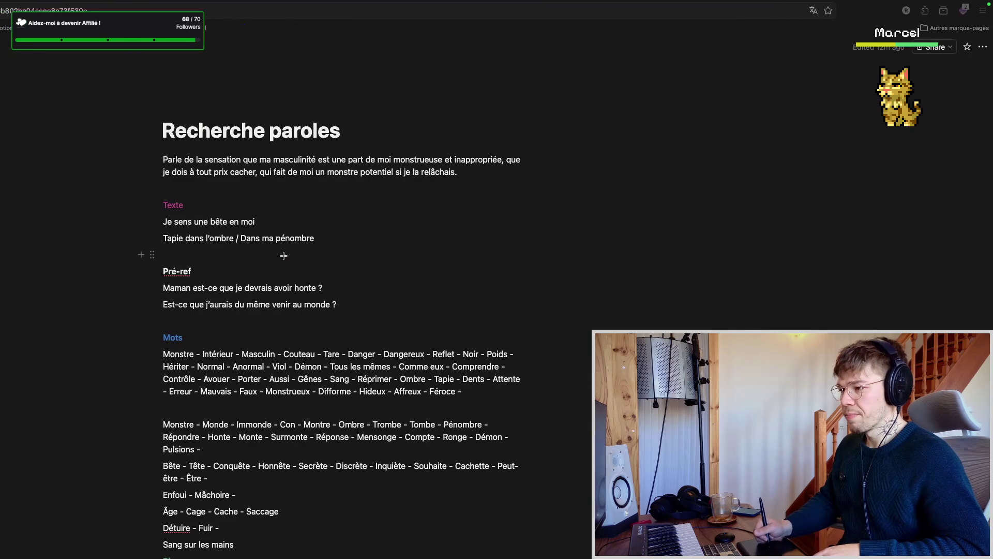
key("super+Tab")
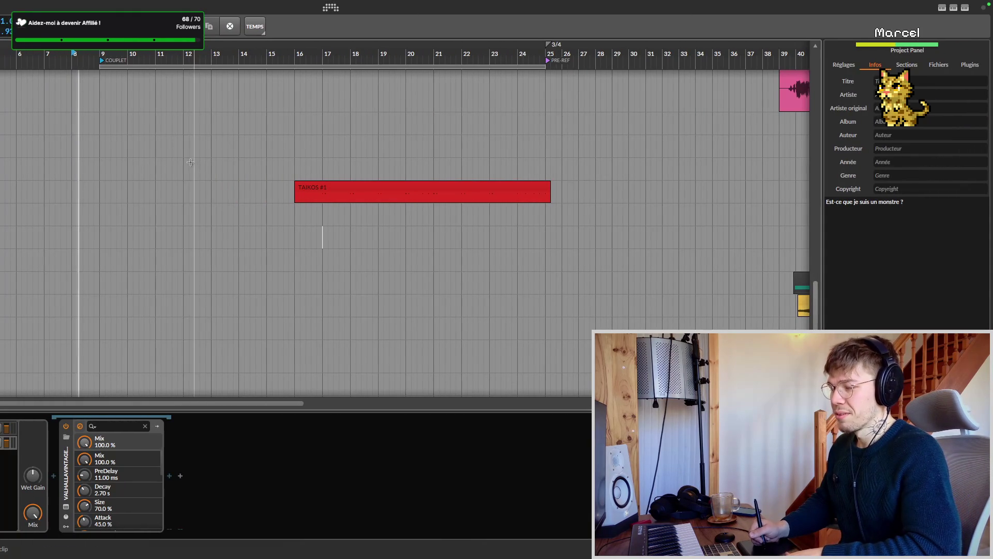
key("super+Tab")
left_click(230, 172)
left_click(235, 172)
key("super+Tab")
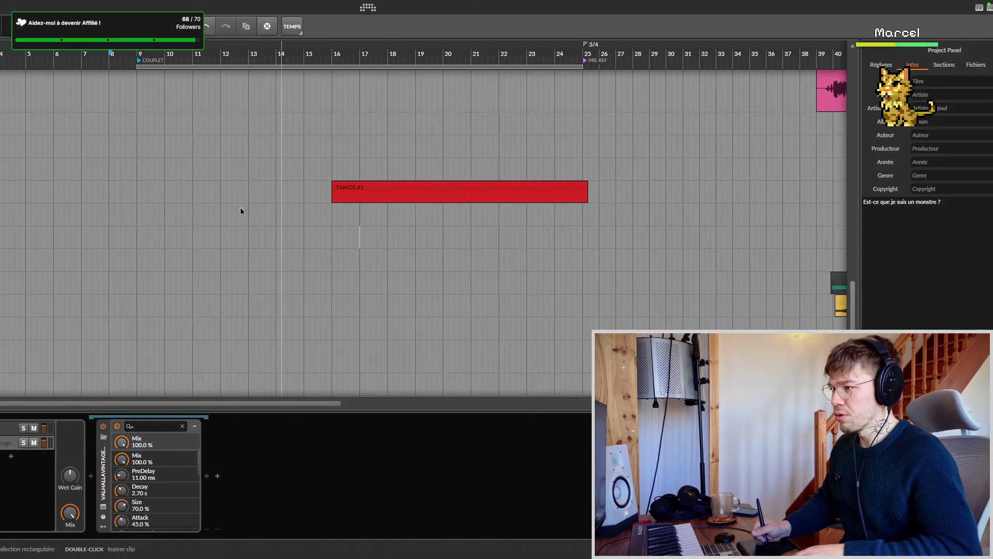
key("super+Tab")
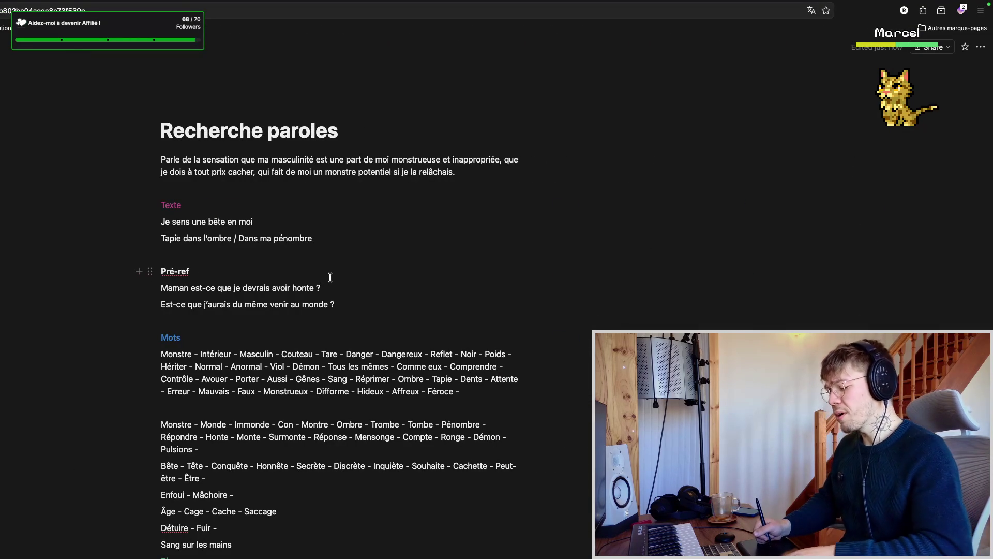
key("super+Tab")
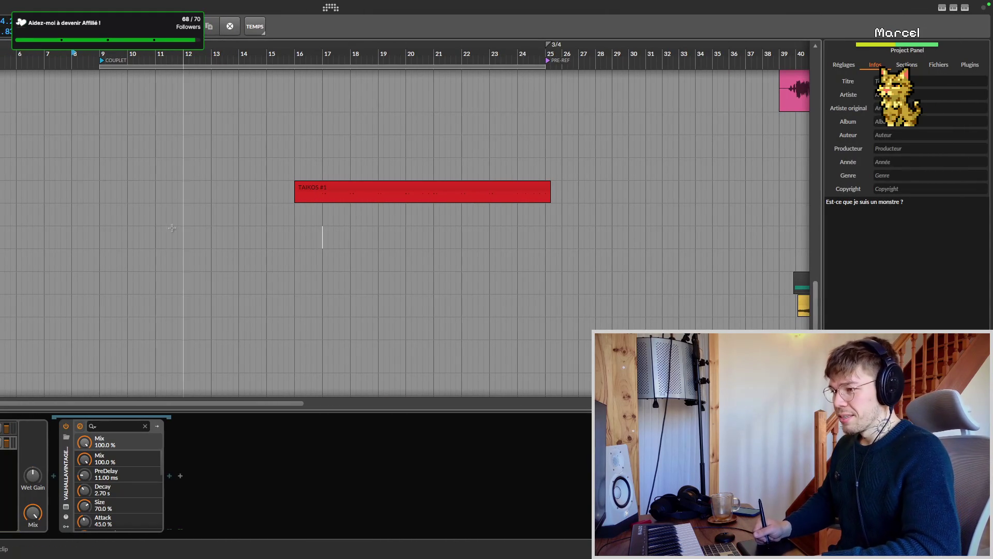
key("ctrl+s")
left_click(100, 239)
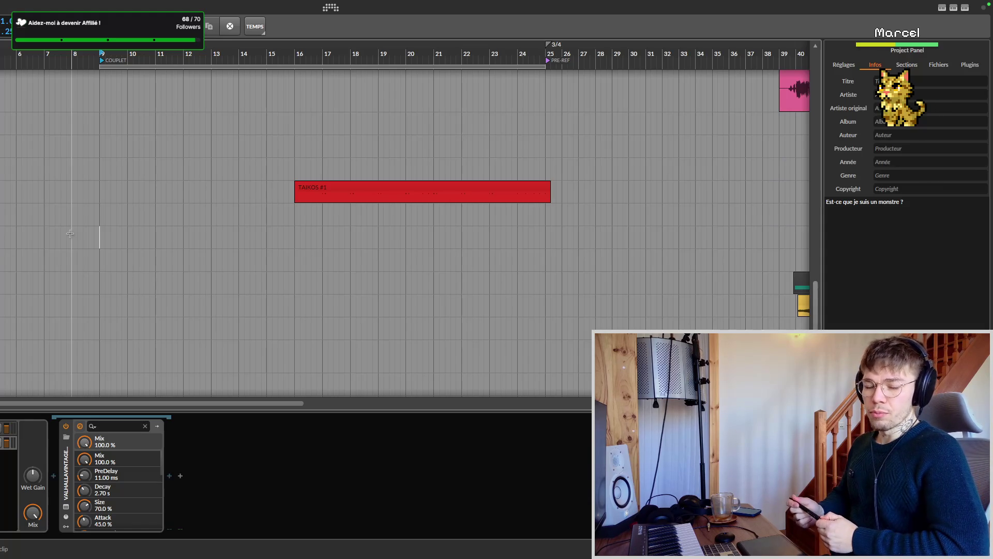
- Move the playhead to the couplet start around bar 9 and save the project
left_click(100, 237)
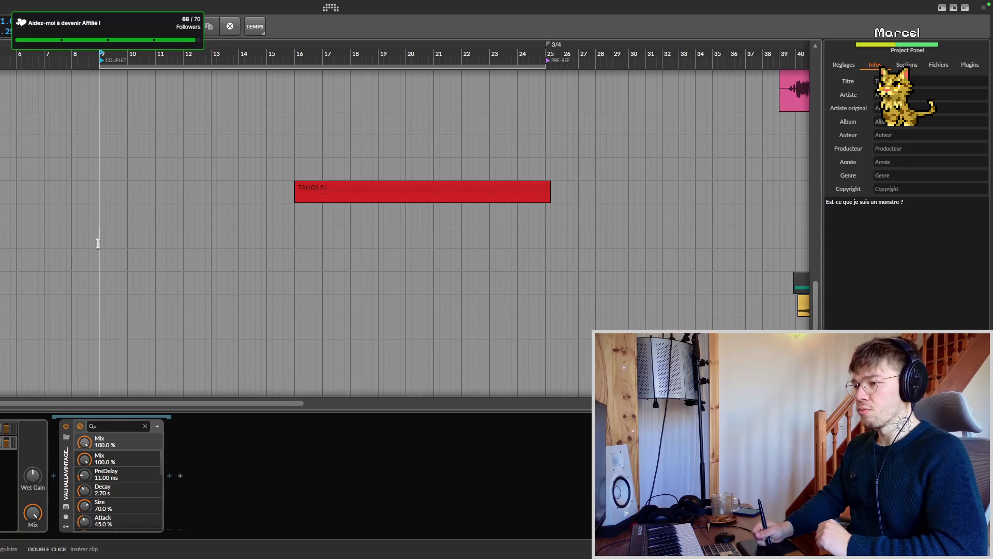
scroll(67, 242, "right", 3)
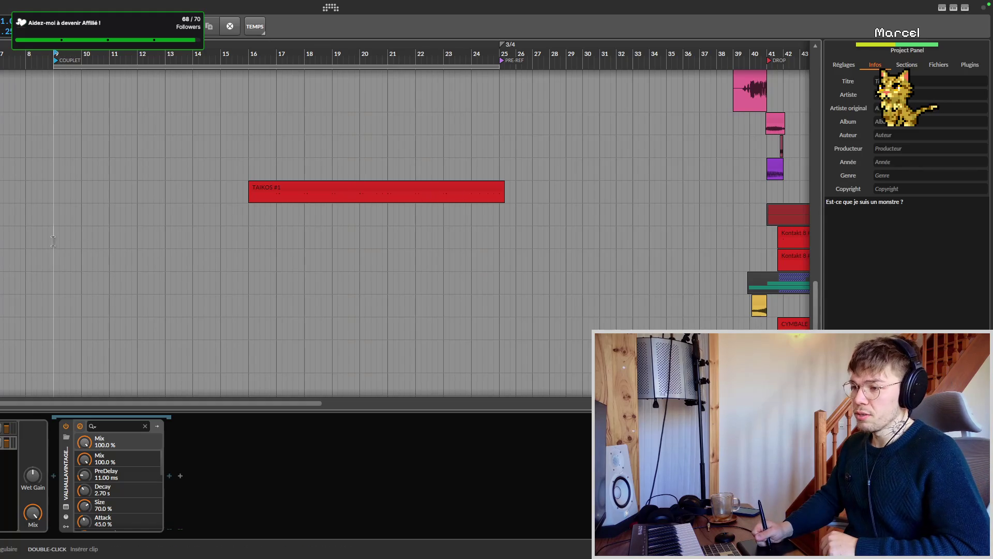
scroll(55, 241, "up", 1)
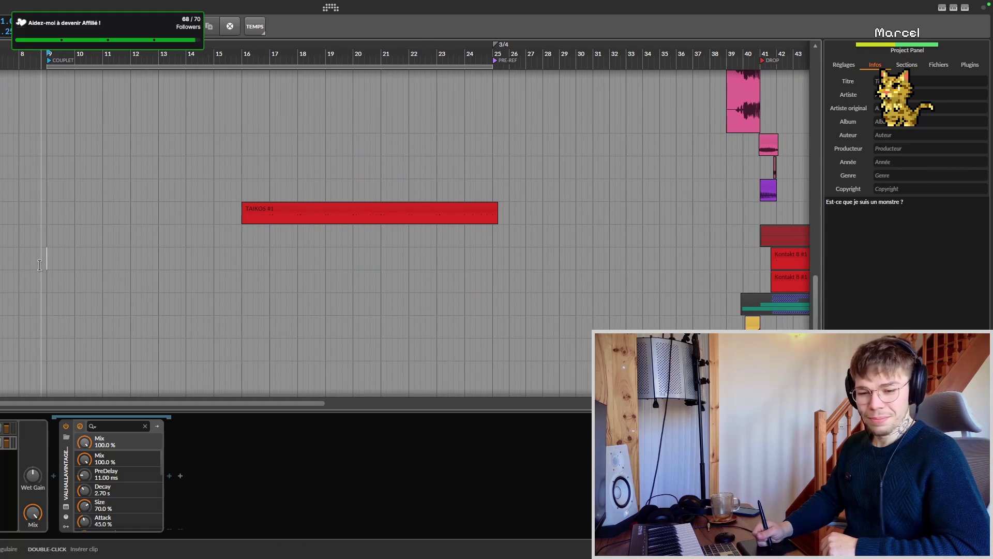
left_click_drag(45, 261, 84, 258)
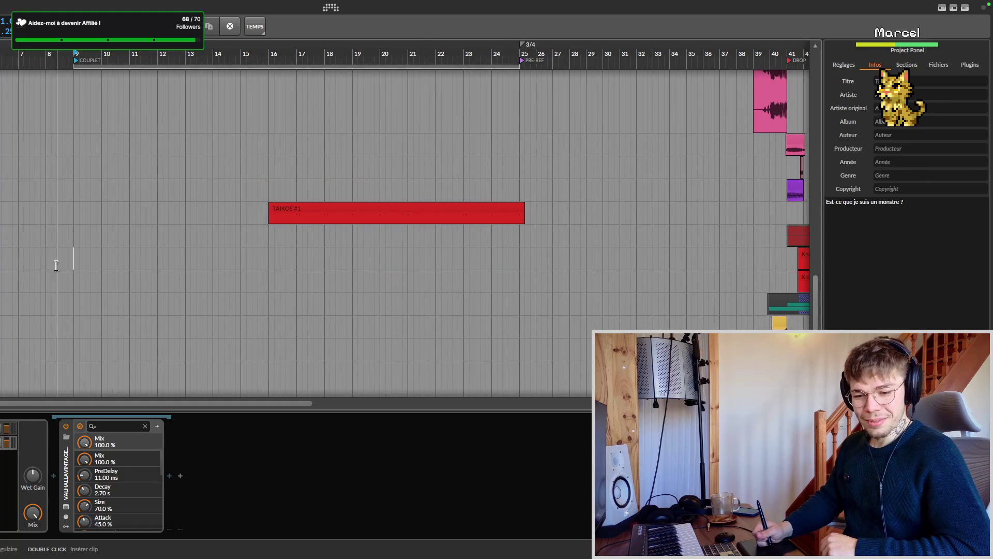
left_click(83, 260)
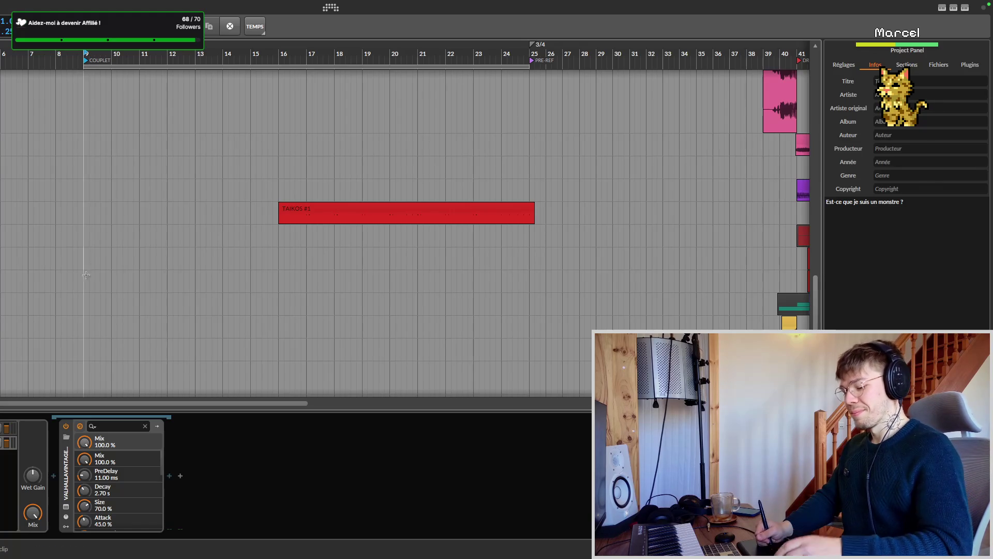
key("ctrl+s")
scroll(139, 270, "right", 5)
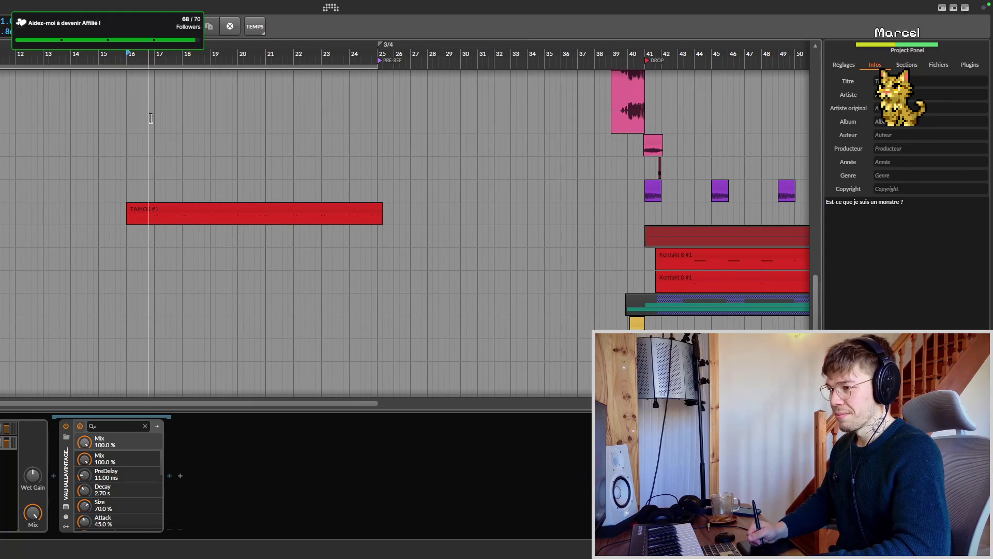
scroll(337, 160, "left", 5)
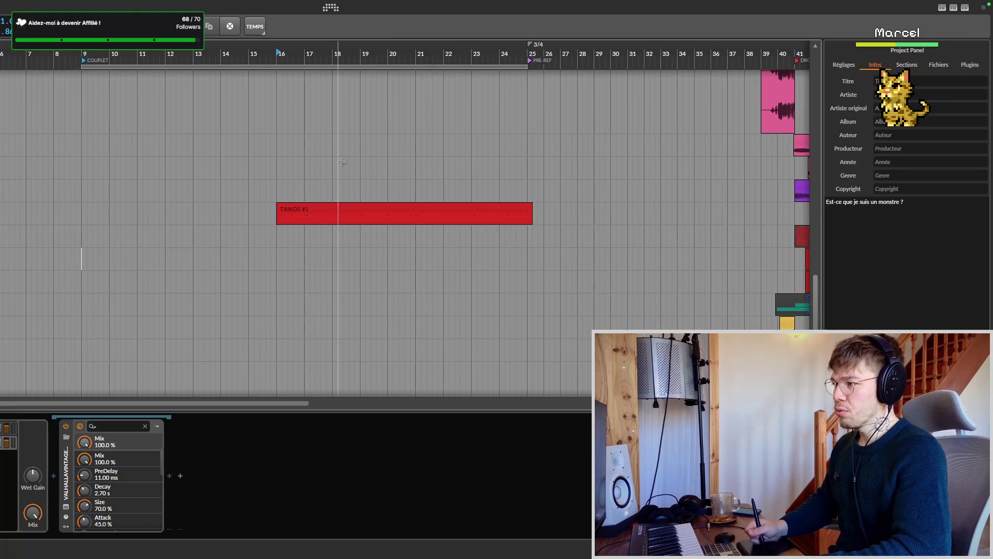
scroll(337, 160, "right", 10)
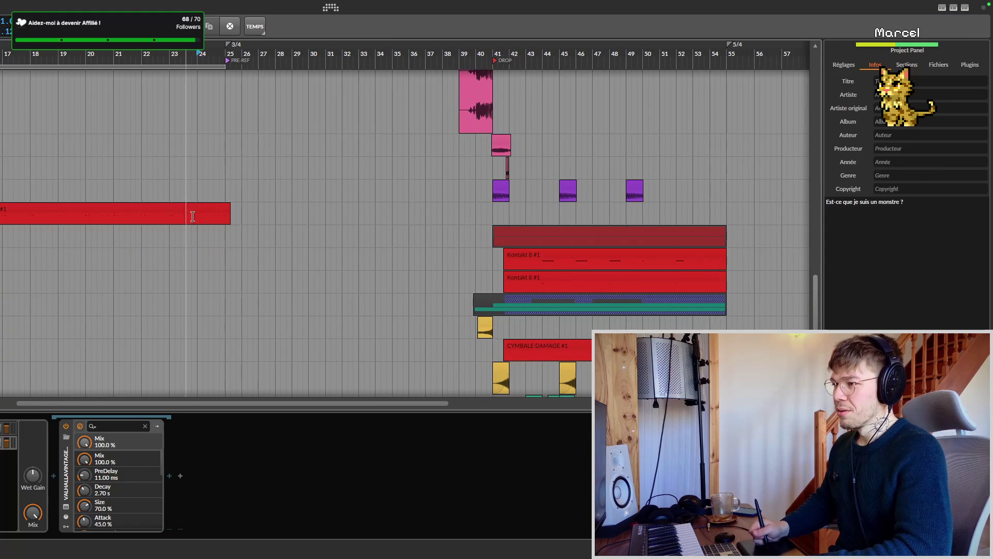
scroll(170, 221, "right", 3)
key("ctrl+s")
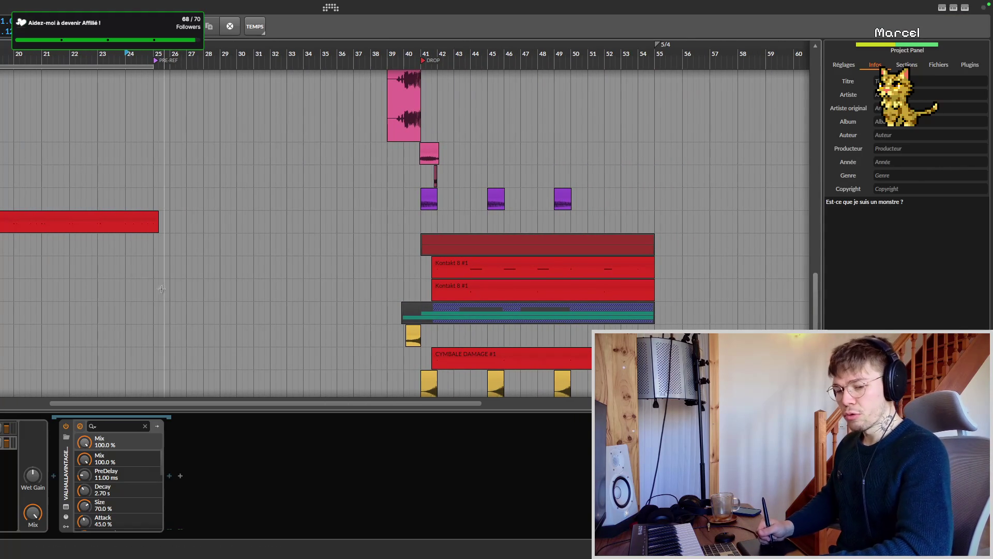
key("ctrl+s")
scroll(477, 199, "right", 5)
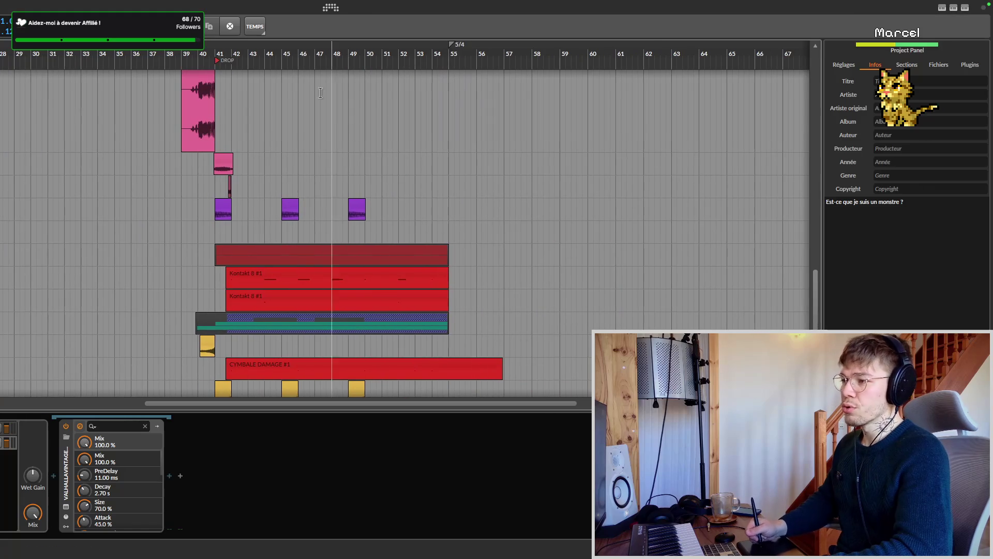
left_click_drag(231, 62, 454, 62)
scroll(156, 140, "left", 5)
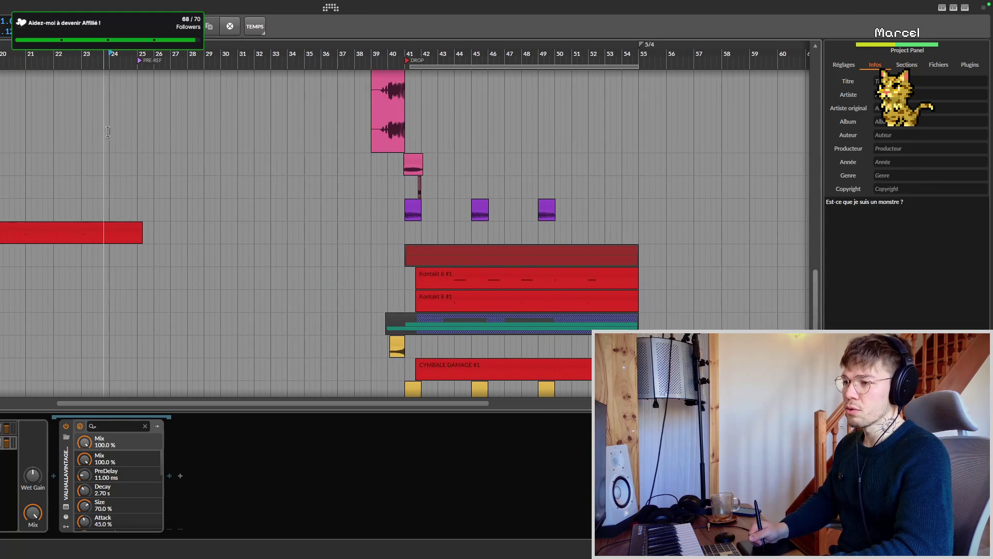
- Select the pink vocal track to see its effects, save again and restore the full arrangement view
left_click(158, 145)
key("ctrl+s")
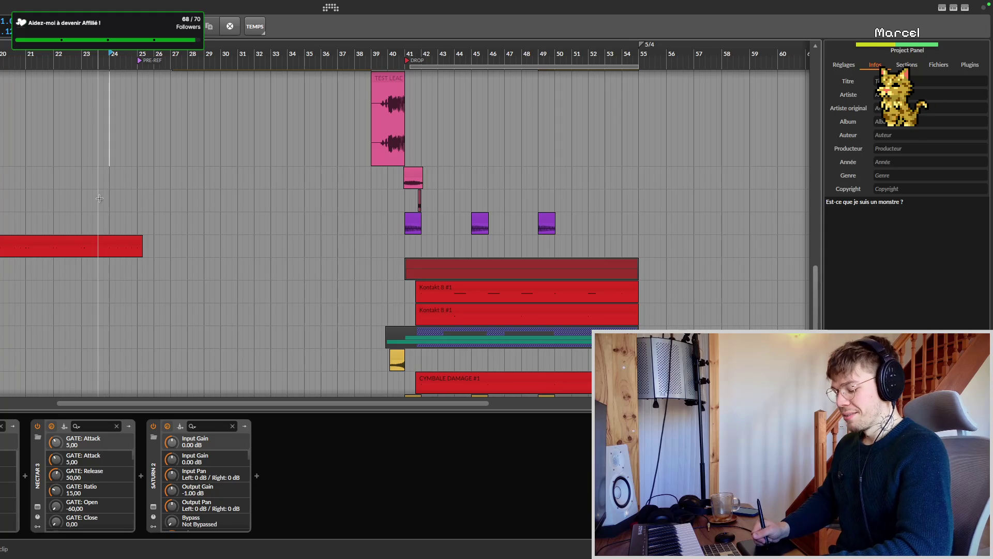
key("ctrl+s")
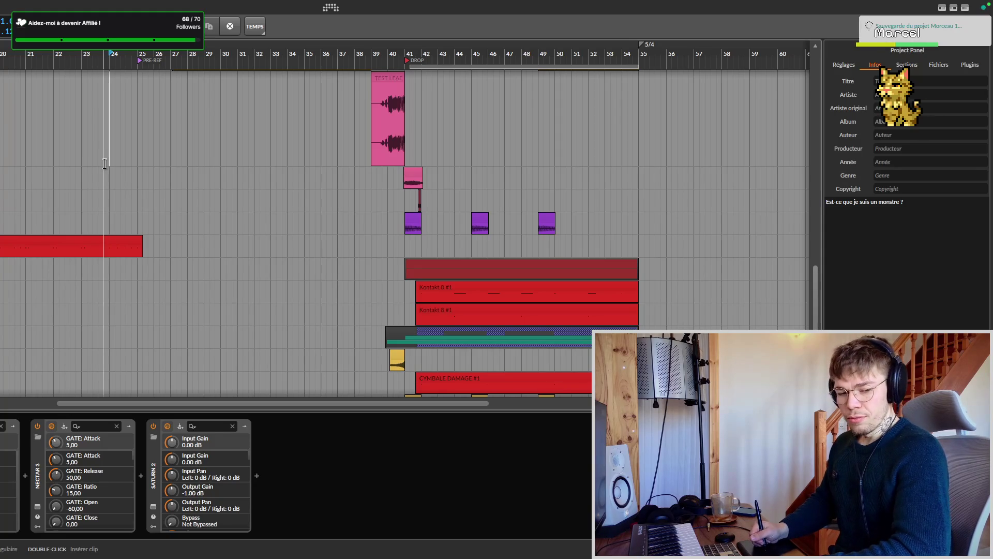
key("super+Left")
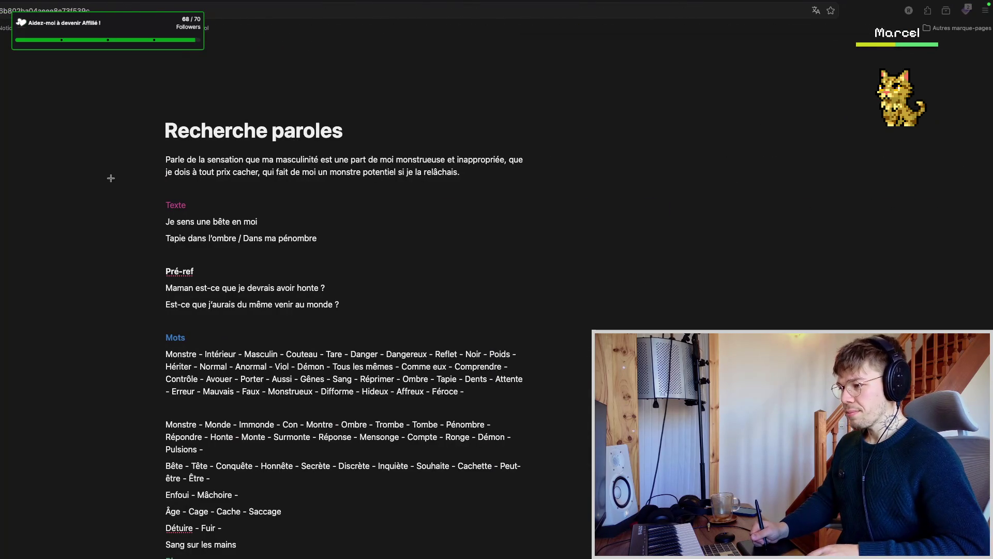
key("super+Up")
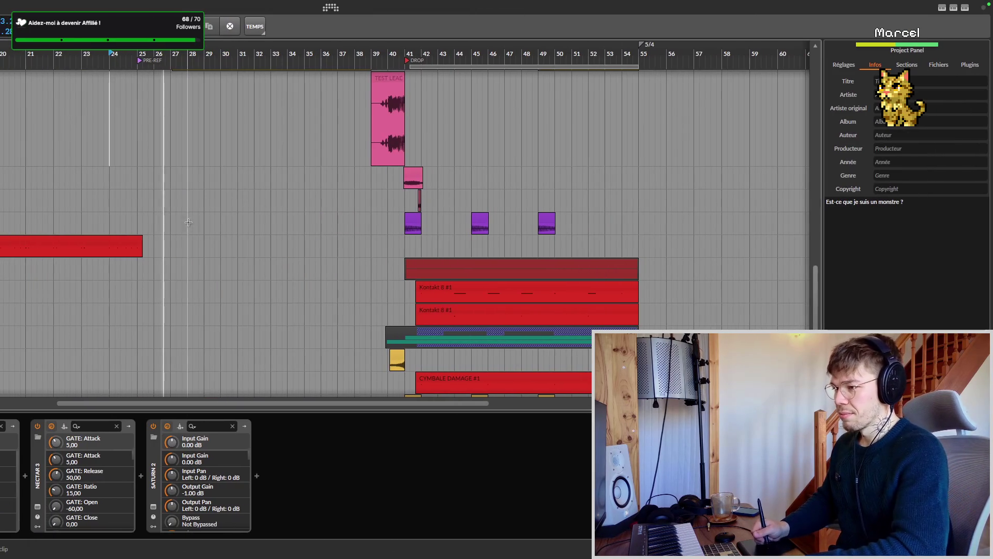
- Toggle the Bitwig Studio audio source off and on in the routing app, save, then bring up the lyrics notes
key("super+Tab")
left_click(235, 172)
left_click(234, 172)
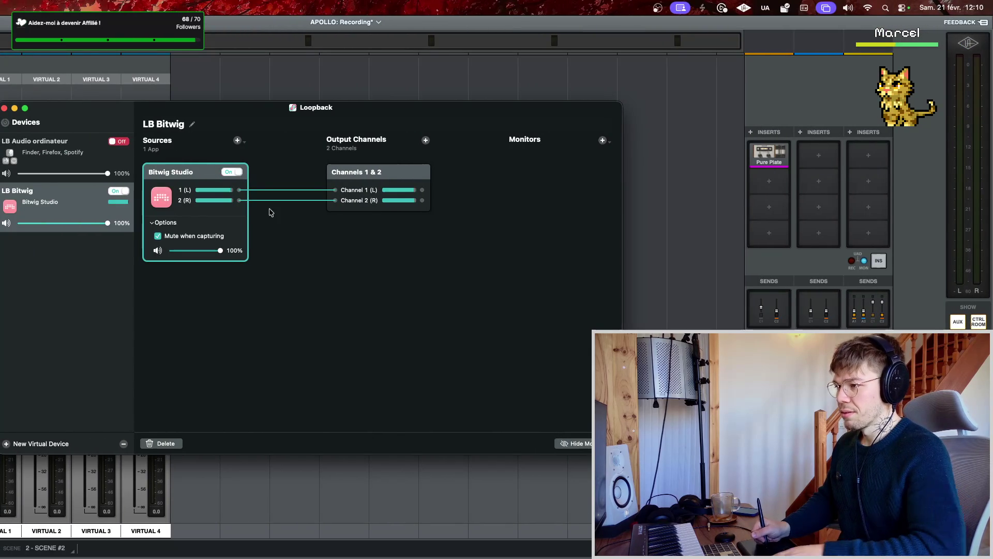
key("ctrl+Right")
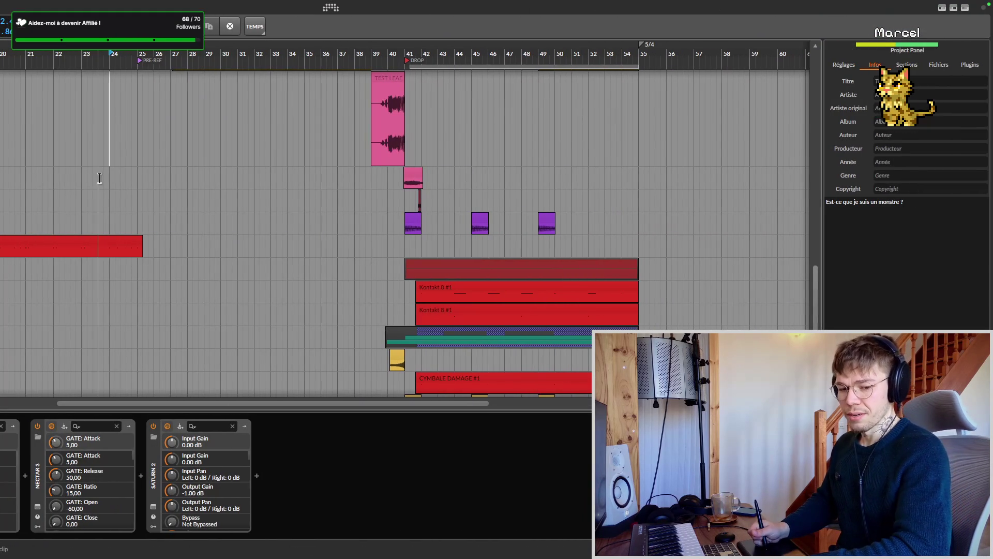
scroll(267, 127, "left", 3)
key("ctrl+s")
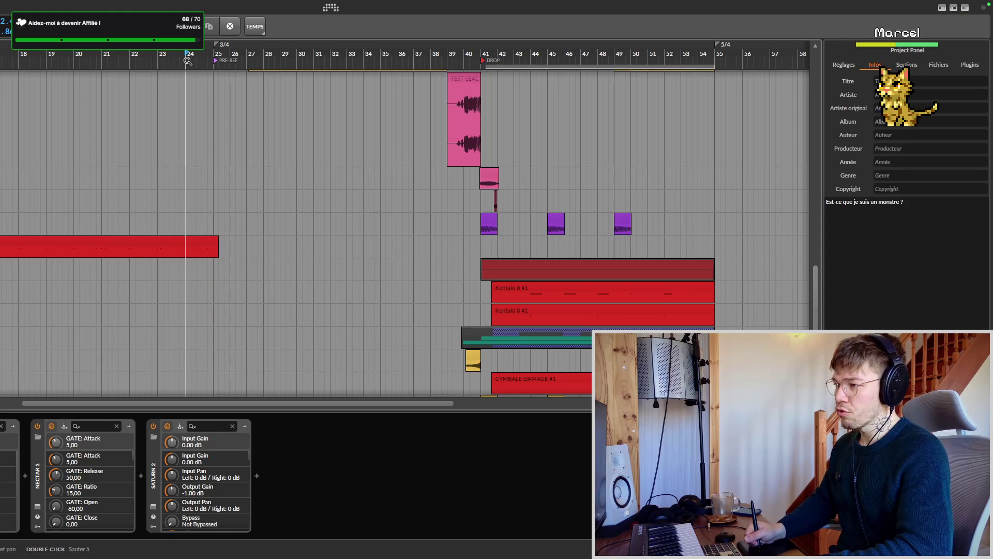
scroll(157, 234, "right", 3)
key("ctrl+s")
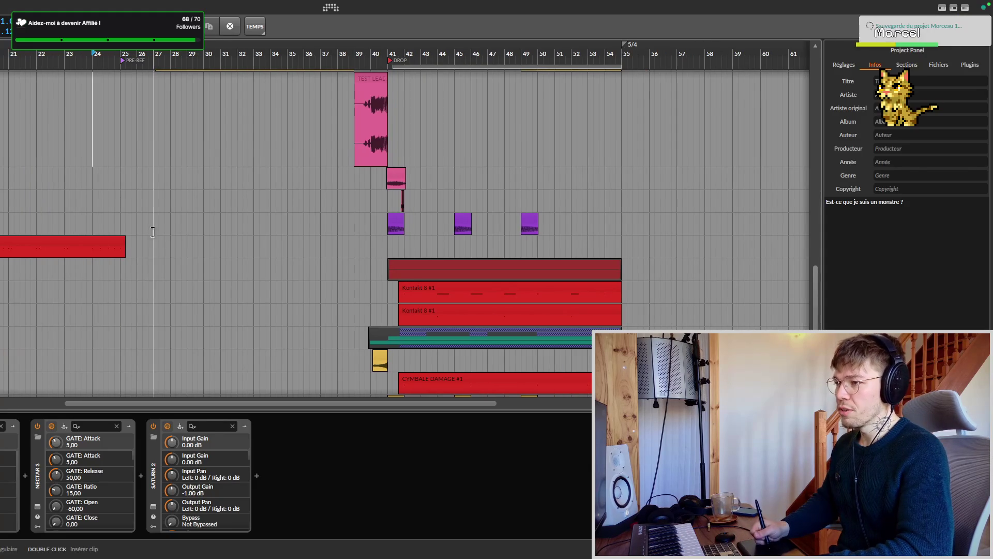
scroll(111, 228, "right", 2)
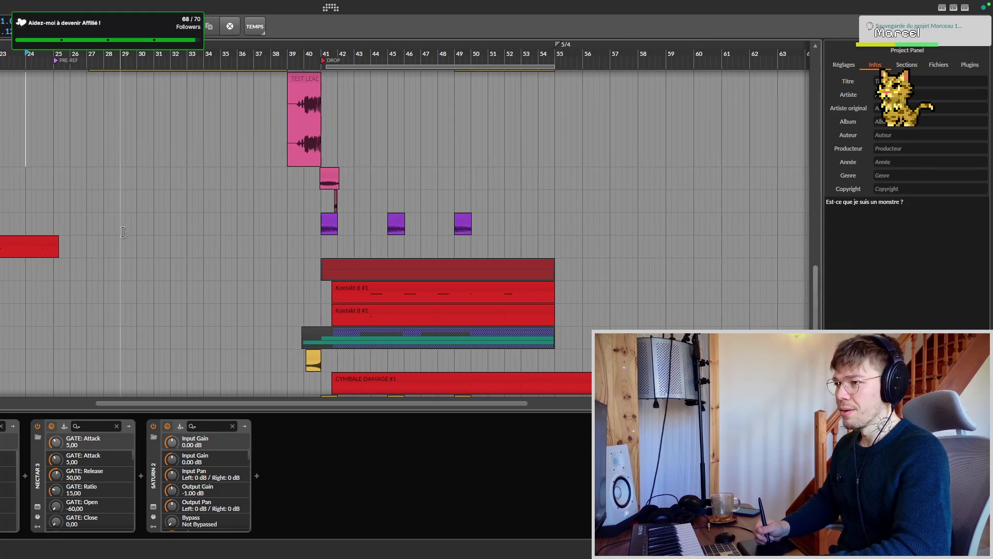
key("alt+Tab")
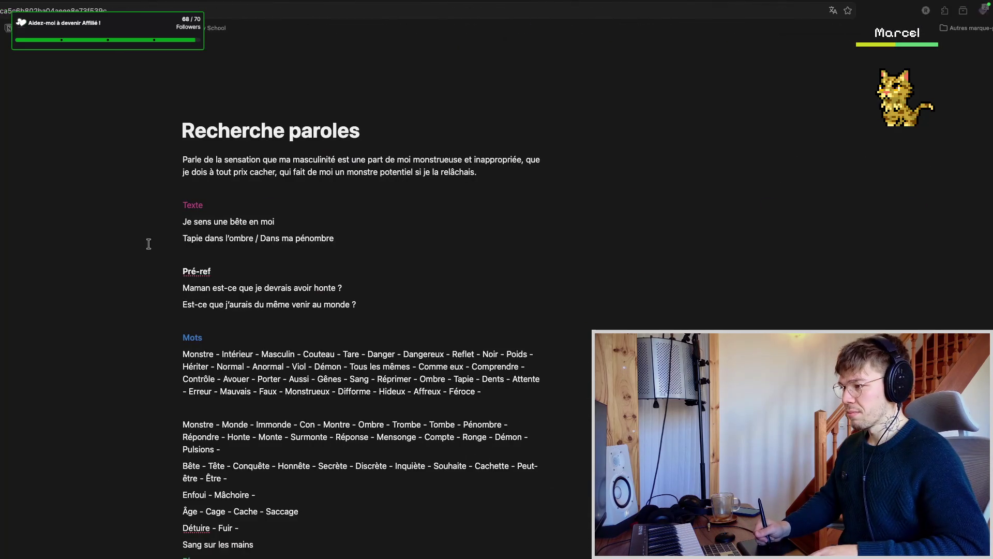
scroll(122, 287, "down", 3)
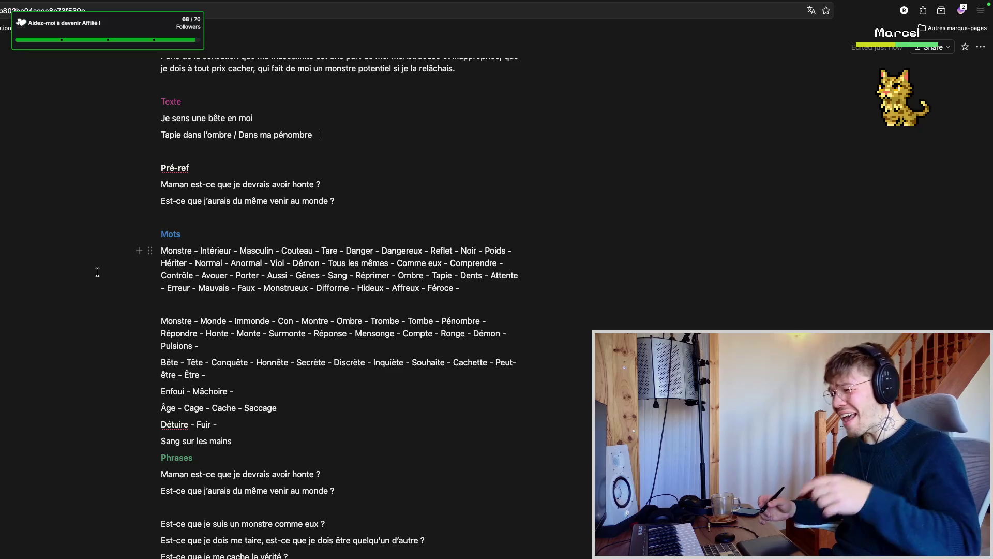
- Select another track with the playhead at bar 36, save the project and return to the lyrics document
key("alt+Tab")
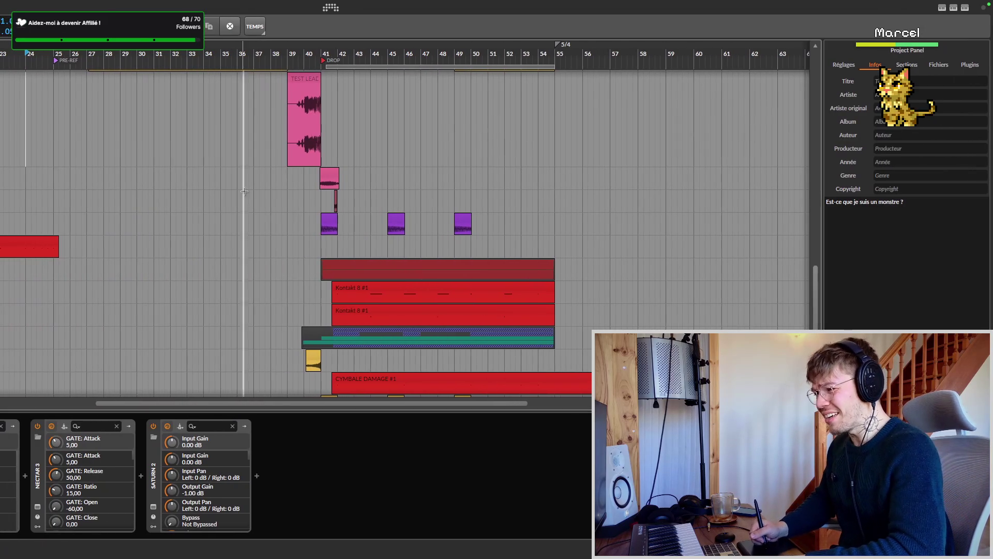
left_click(232, 217)
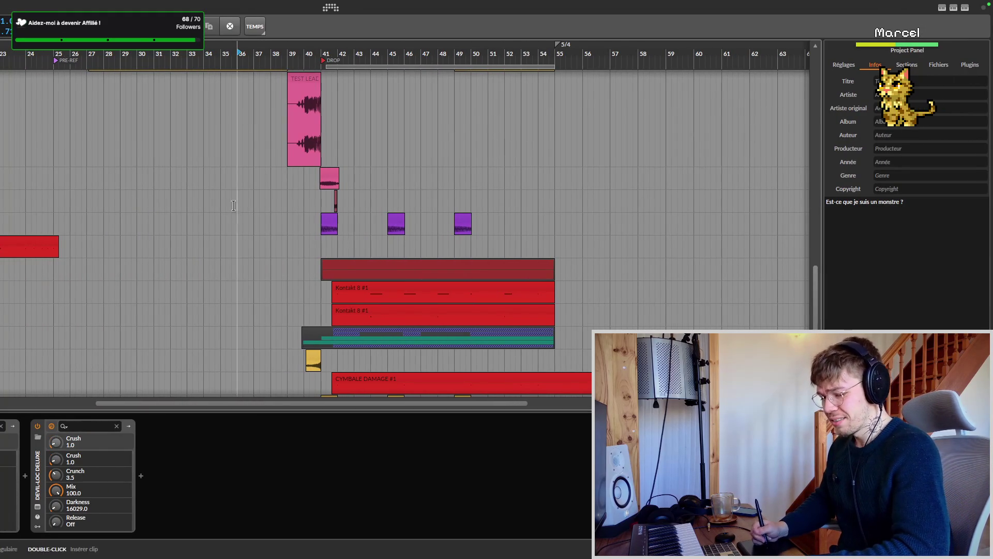
key("ctrl+s")
scroll(176, 226, "left", 2)
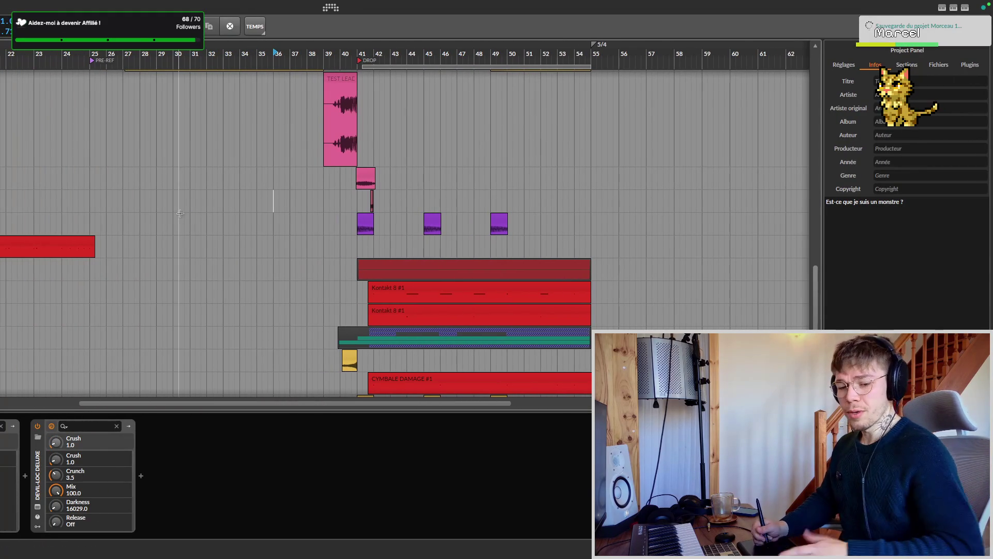
key("super+Tab")
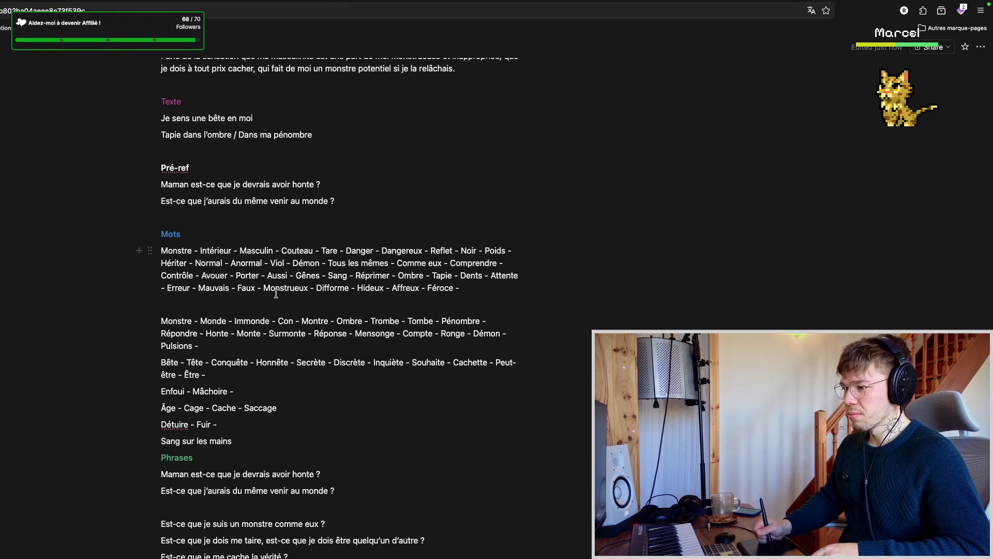
scroll(287, 288, "down", 4)
scroll(311, 303, "down", 1)
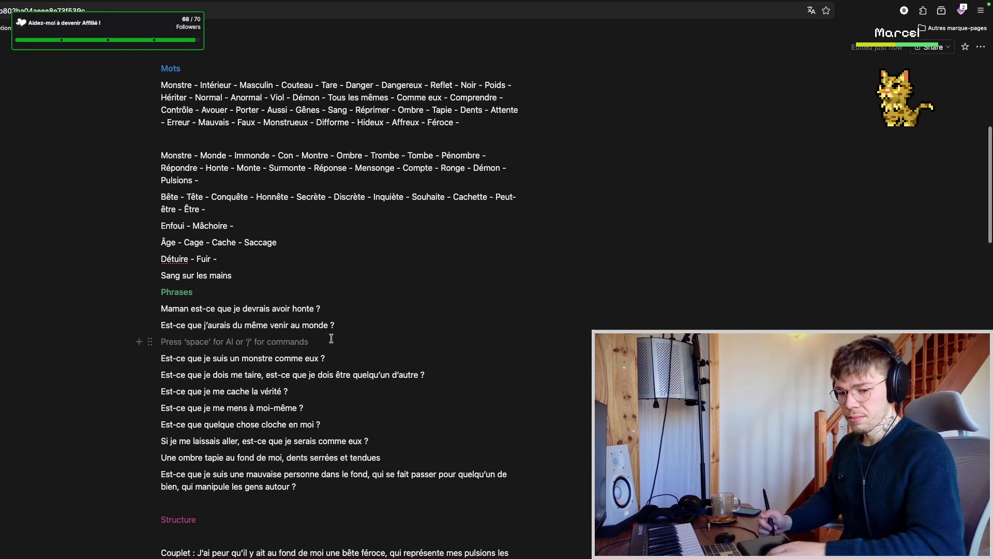
type("Est-ce que")
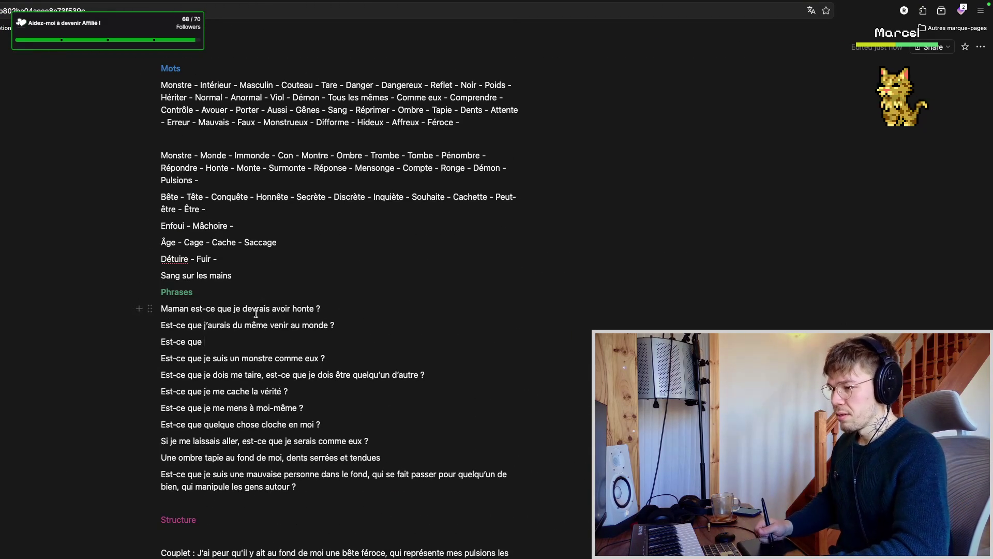
scroll(277, 297, "down", 3)
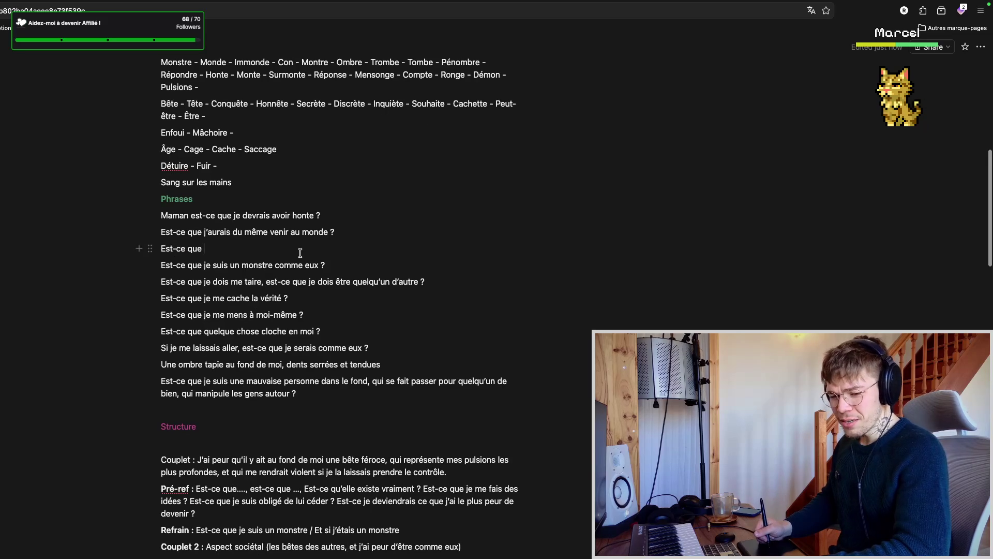
- Leave the new 'Est-ce que' line unfinished in the Phrases list and go back to the arrangement
key("Return")
left_click(272, 254)
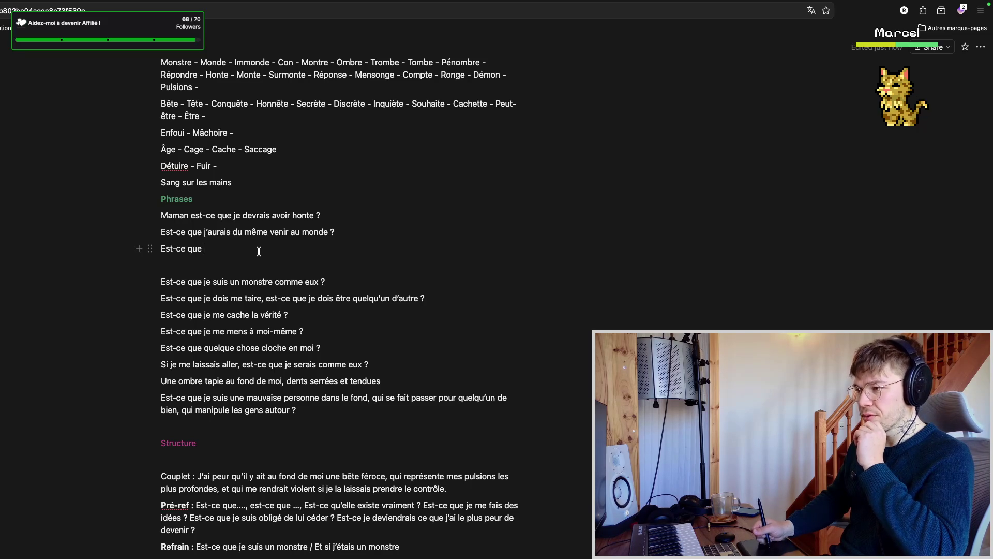
scroll(259, 252, "up", 3)
scroll(264, 256, "up", 1)
scroll(272, 263, "up", 5)
scroll(275, 272, "up", 1)
scroll(275, 272, "down", 1)
scroll(278, 261, "down", 1)
scroll(282, 259, "down", 2)
scroll(289, 259, "down", 2)
scroll(296, 273, "down", 2)
scroll(279, 288, "down", 2)
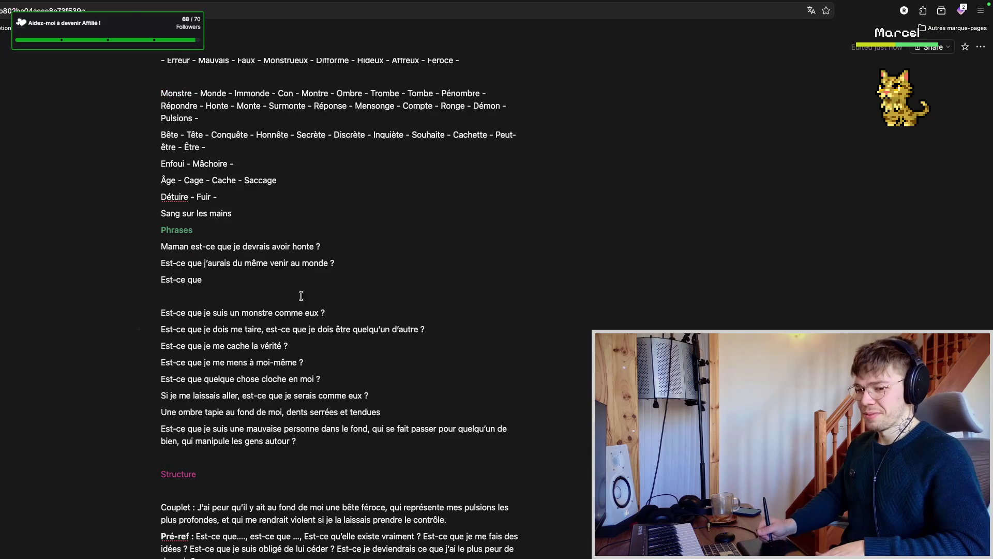
key("super+Tab")
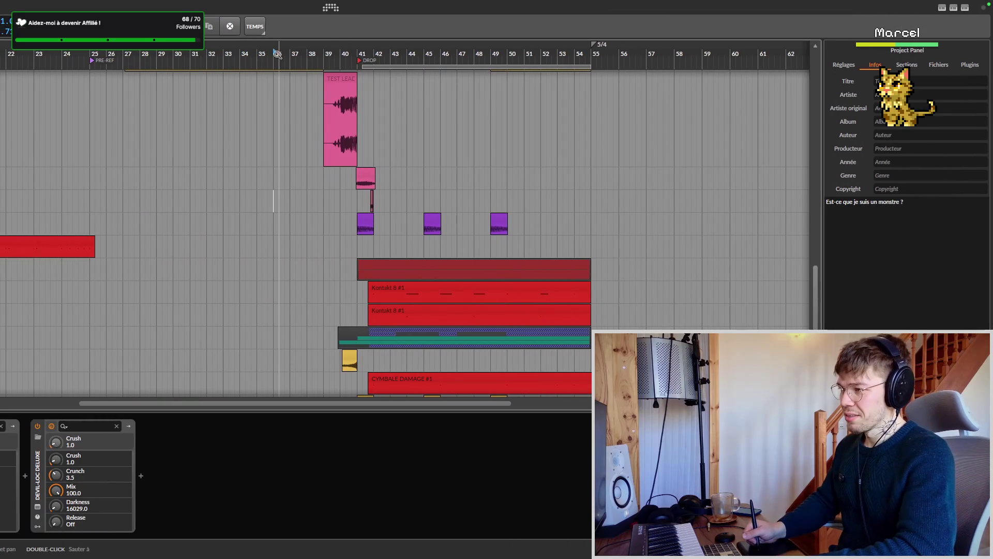
scroll(252, 173, "right", 3)
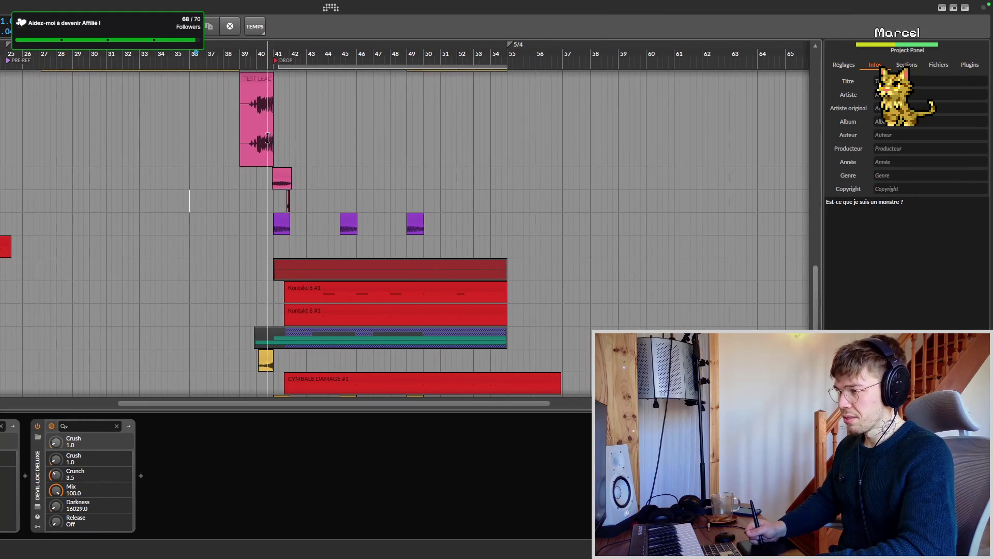
scroll(252, 173, "up", 3)
scroll(513, 46, "left", 1)
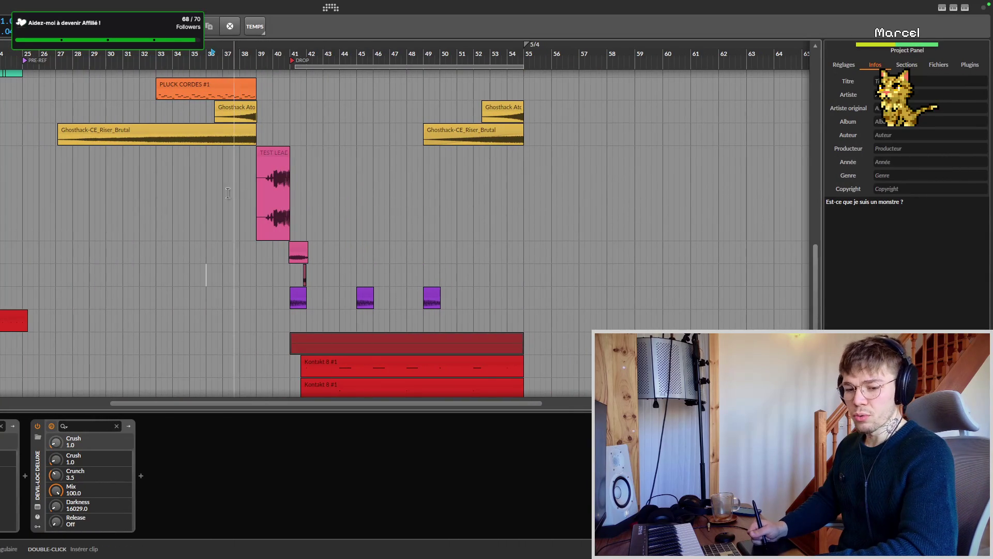
scroll(197, 197, "right", 2)
- Save the project, play from a few bars before the drop, re-cue earlier, then bring the lyrics document forward
key("ctrl+s")
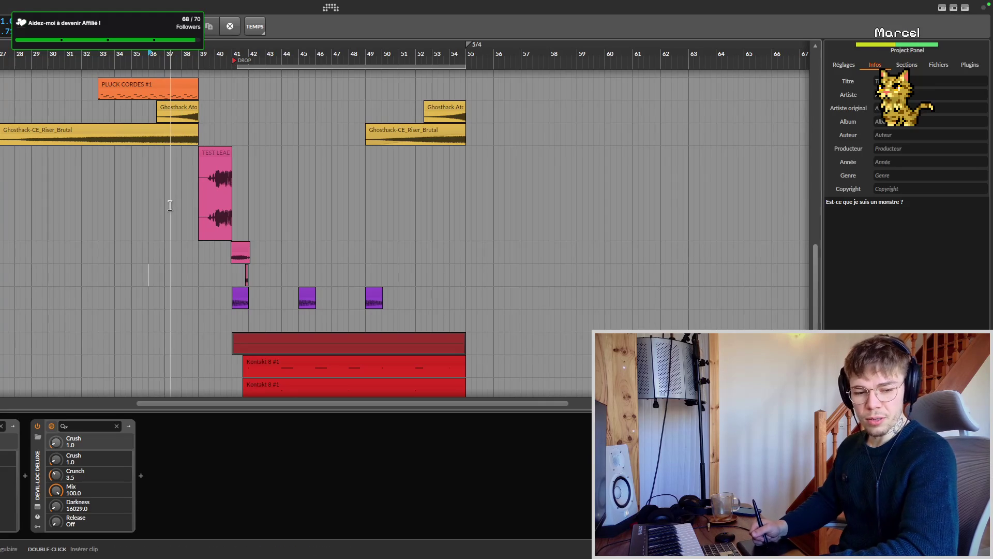
scroll(165, 201, "right", 1)
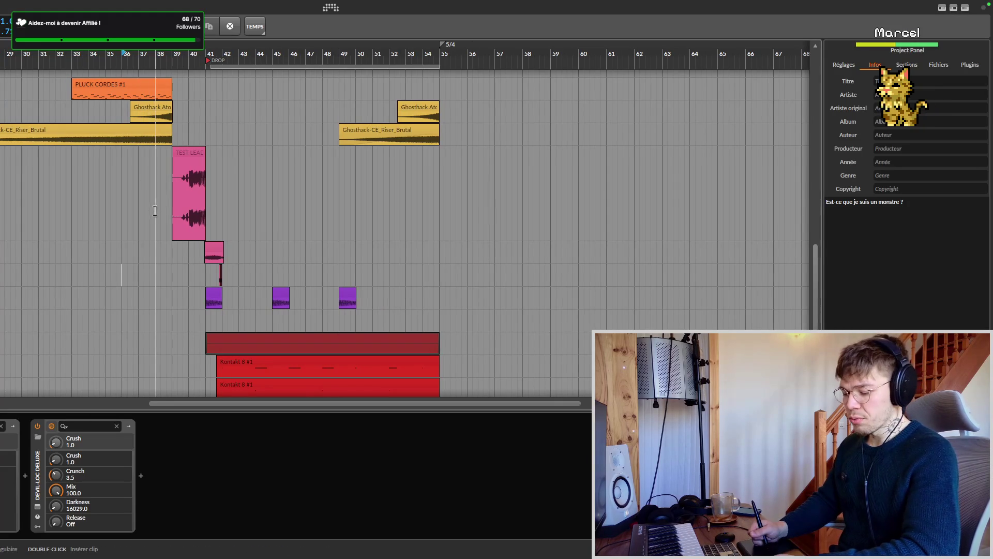
left_click(122, 218)
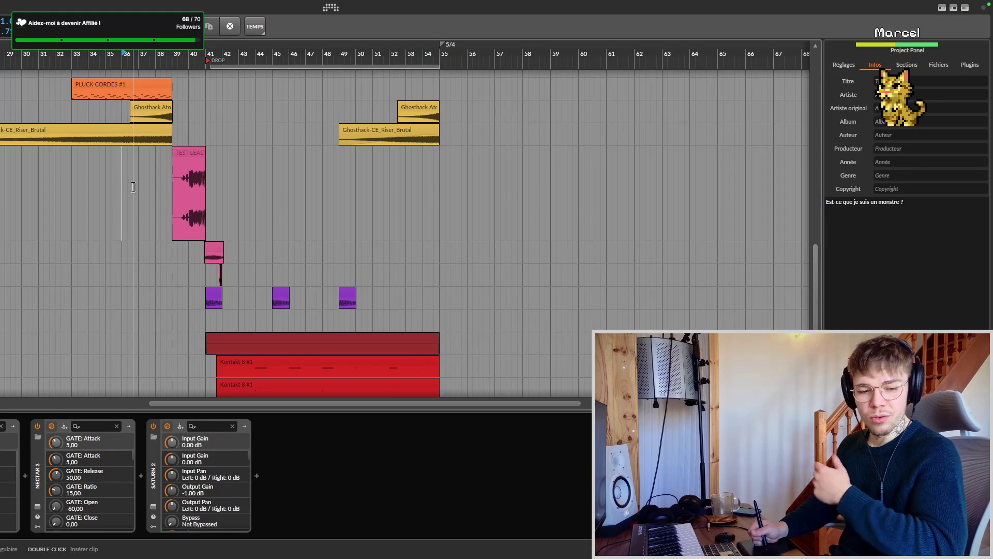
scroll(155, 194, "right", 3)
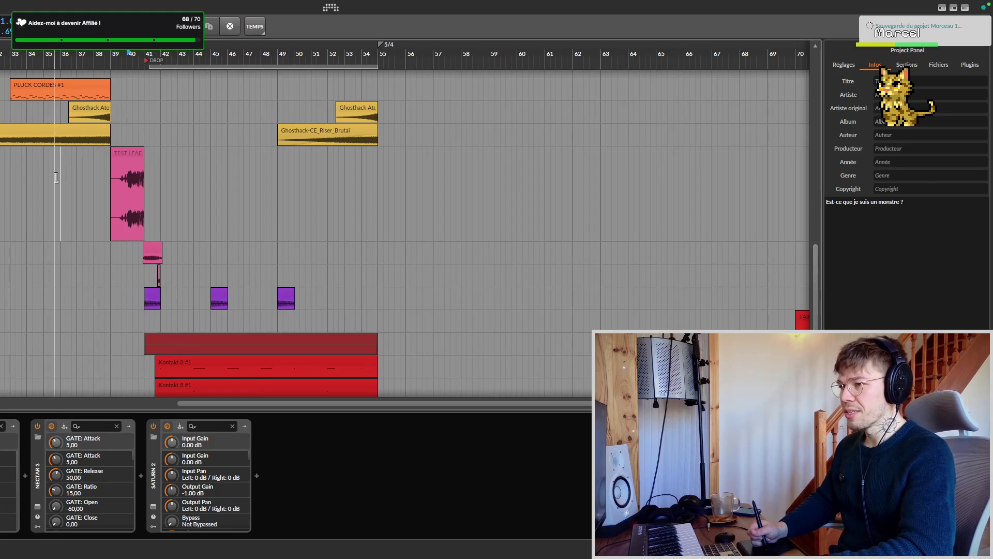
scroll(116, 195, "left", 5)
scroll(117, 195, "up", 3)
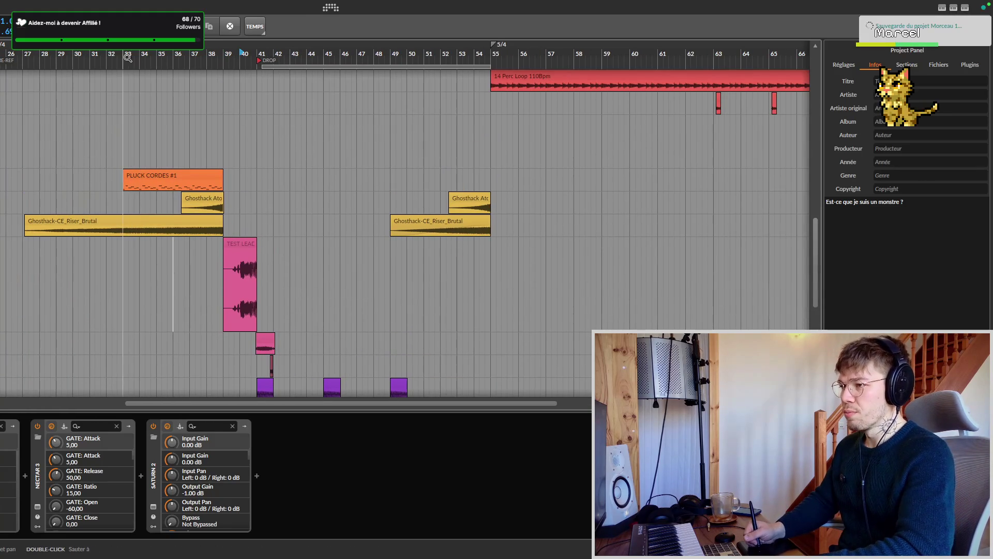
double_click(177, 55)
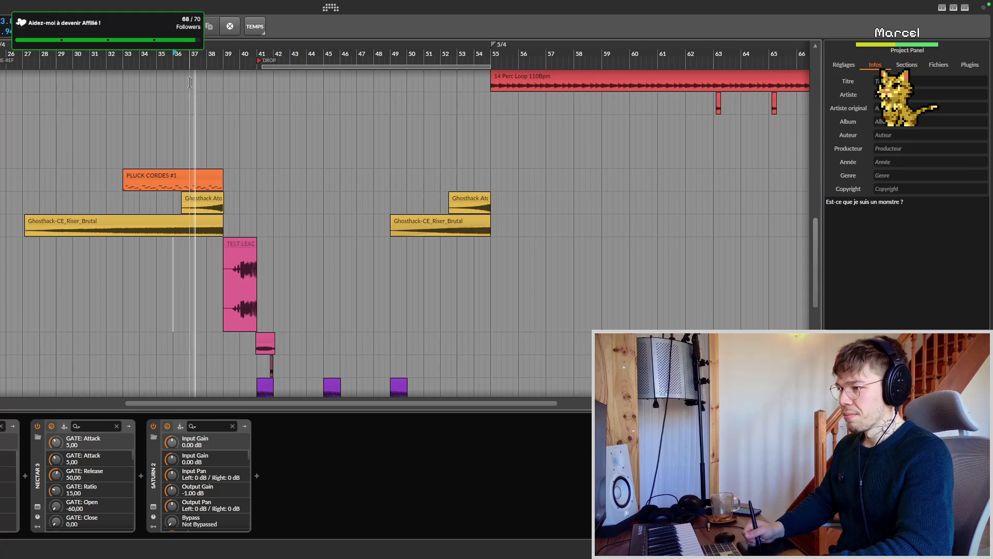
left_click(84, 56)
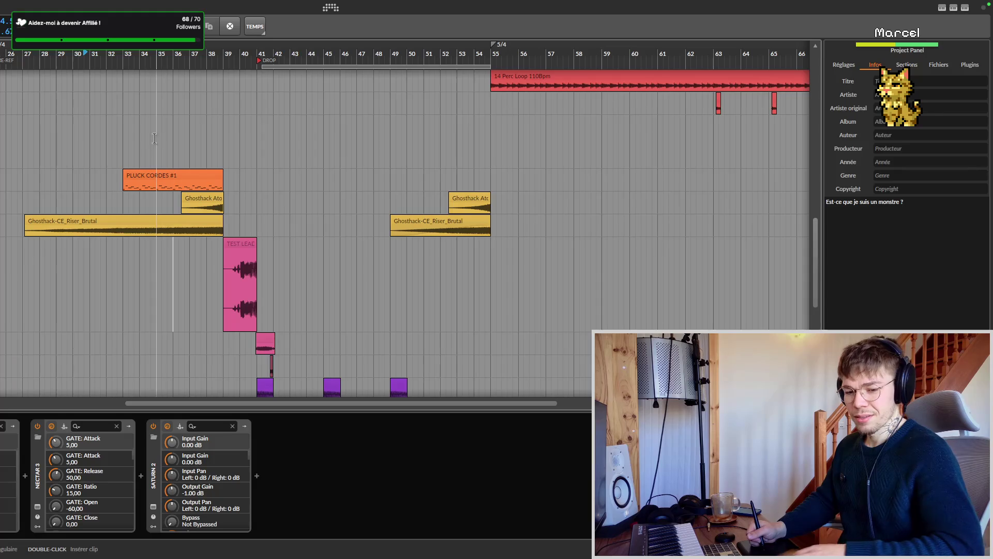
key("alt+Tab")
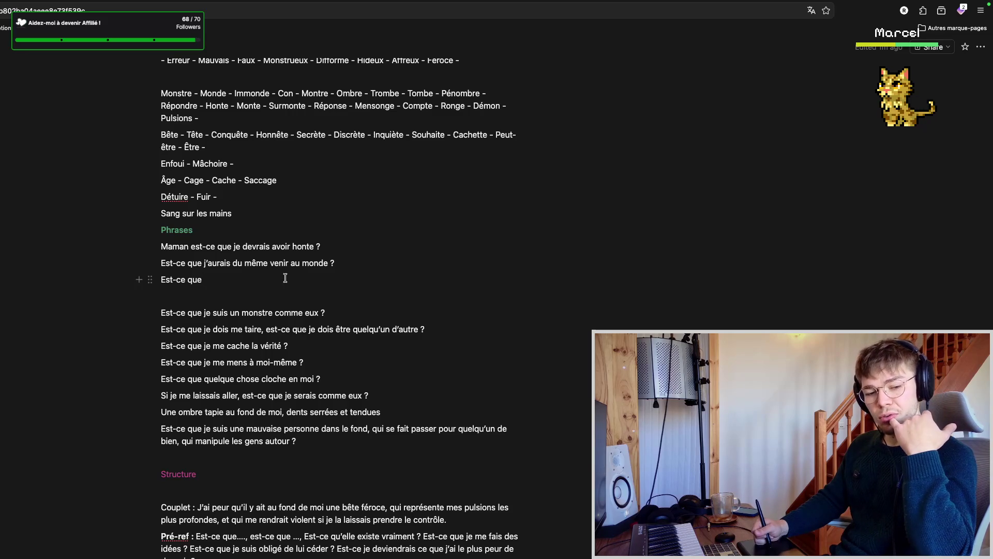
scroll(278, 283, "down", 2)
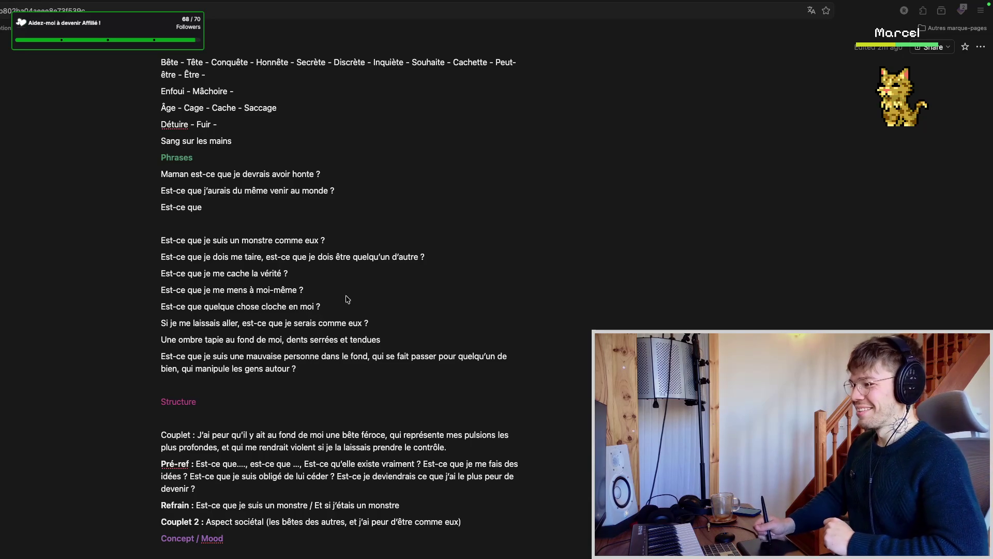
scroll(331, 332, "down", 2)
scroll(343, 304, "down", 3)
scroll(344, 304, "up", 3)
scroll(343, 312, "up", 3)
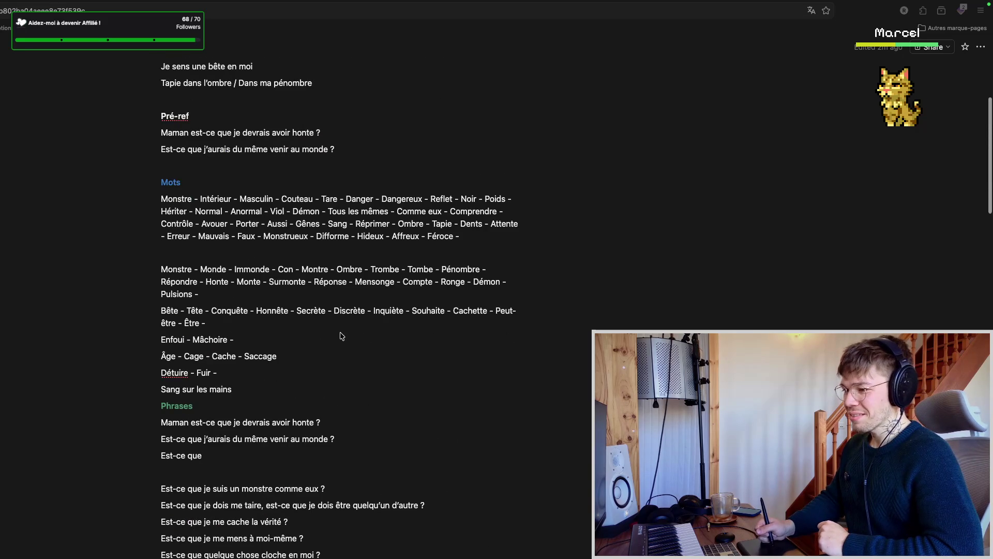
scroll(357, 332, "down", 2)
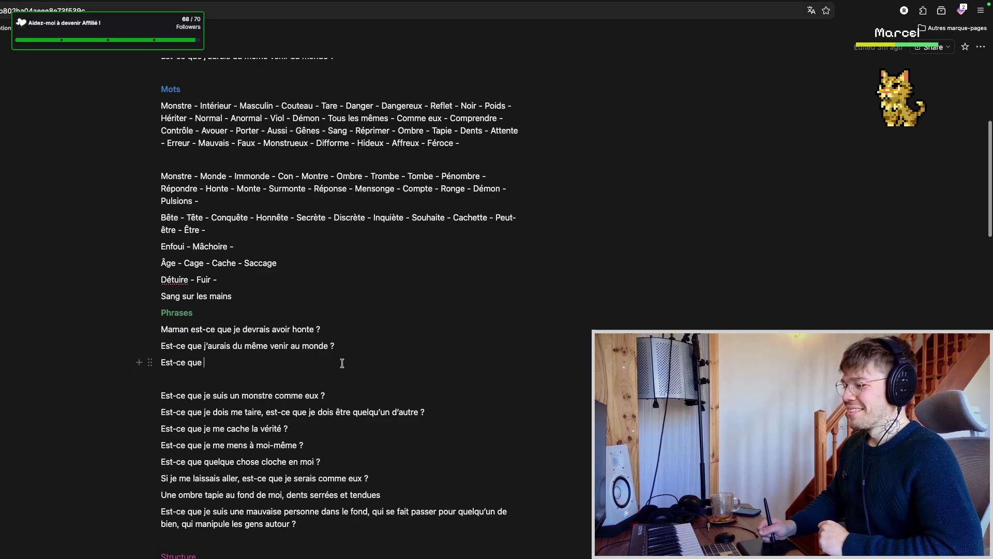
scroll(326, 348, "down", 1)
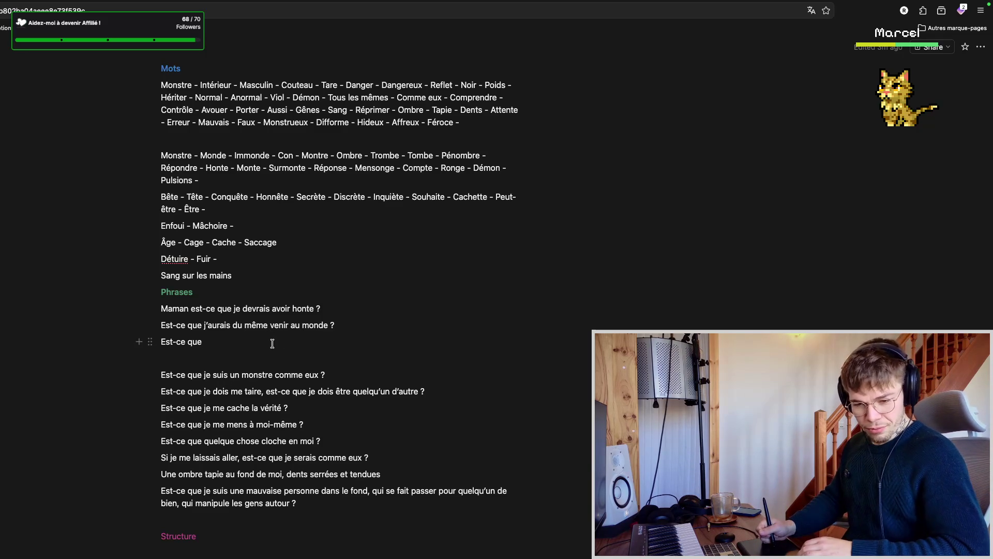
scroll(298, 347, "down", 2)
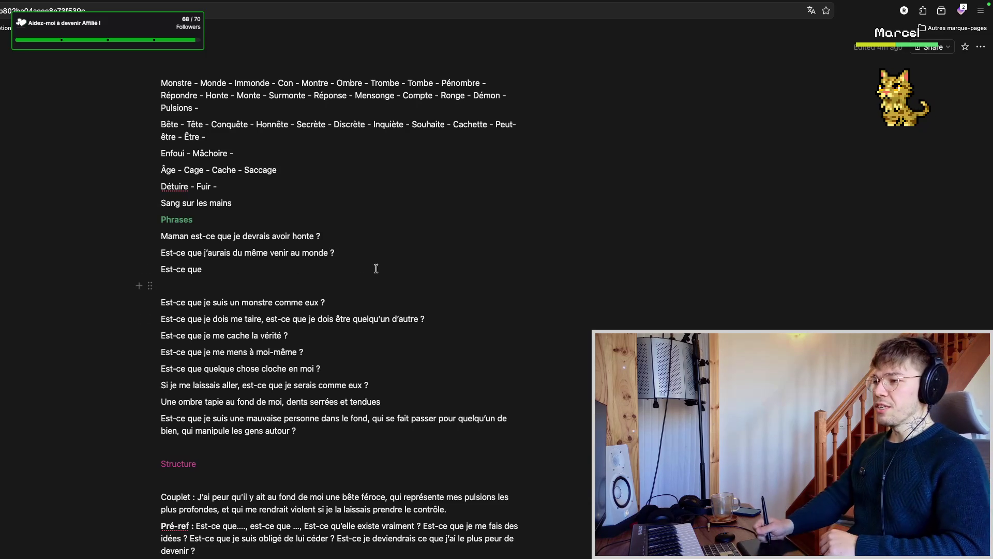
scroll(337, 253, "up", 3)
scroll(338, 253, "up", 2)
scroll(338, 253, "up", 2)
scroll(334, 237, "down", 2)
scroll(333, 238, "down", 2)
scroll(332, 303, "down", 2)
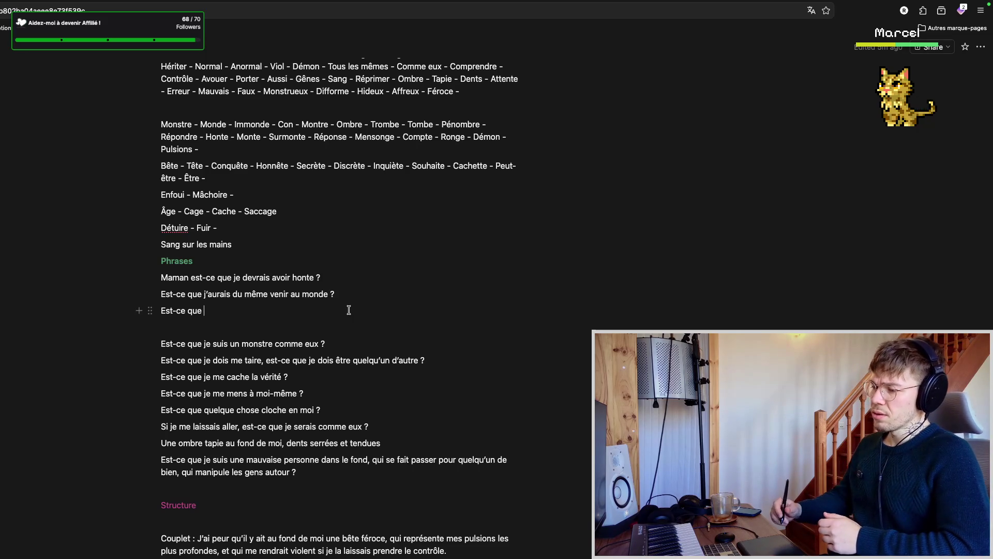
scroll(346, 295, "up", 1)
scroll(333, 272, "up", 1)
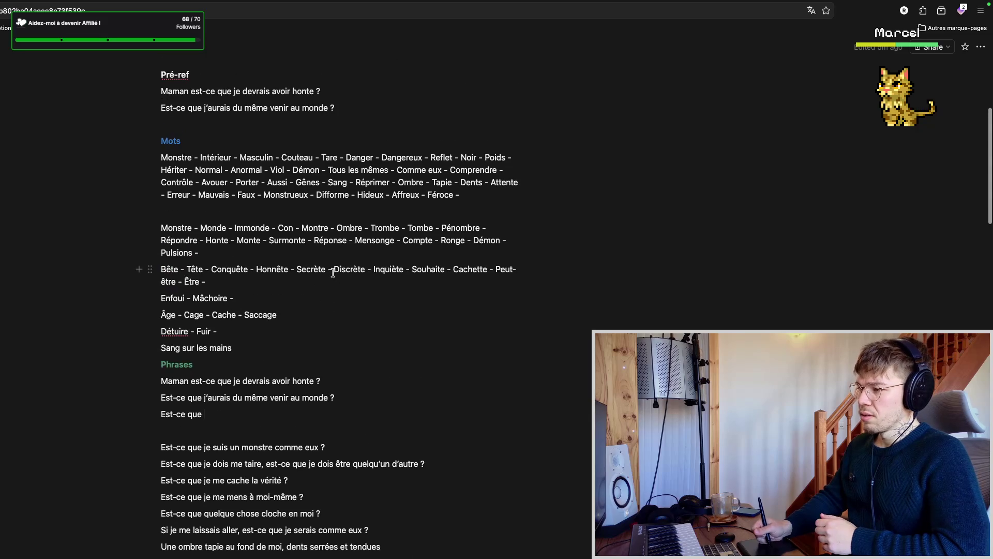
scroll(322, 288, "down", 2)
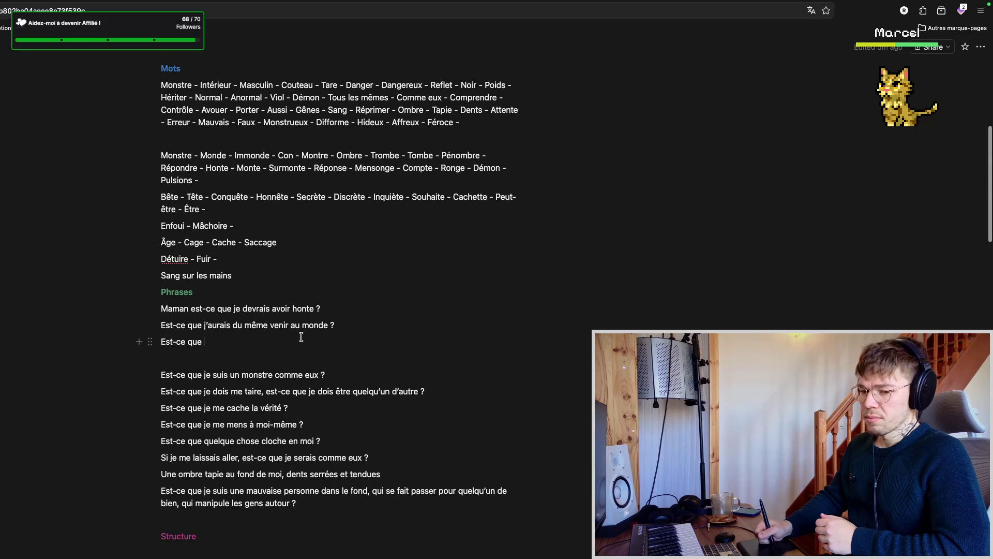
scroll(306, 326, "down", 1)
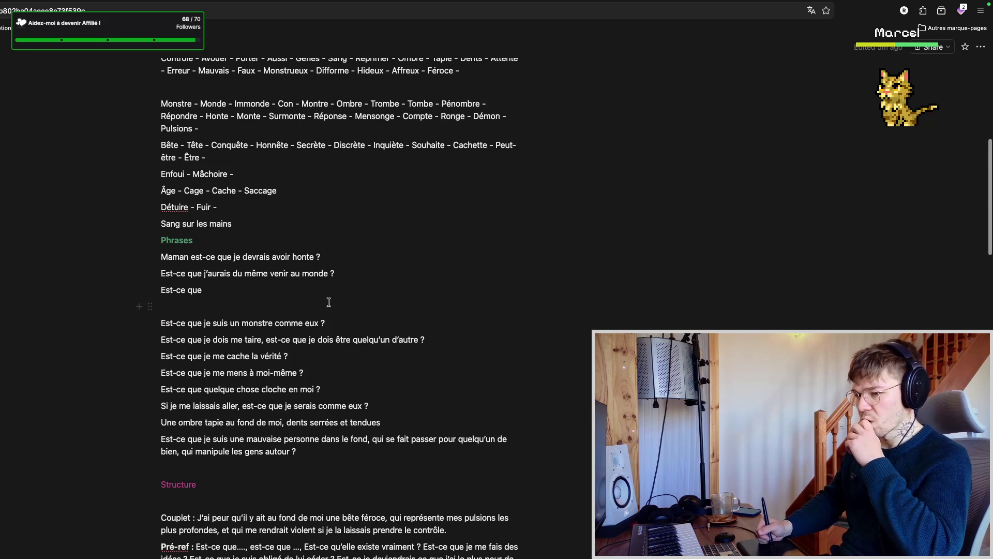
scroll(324, 302, "down", 1)
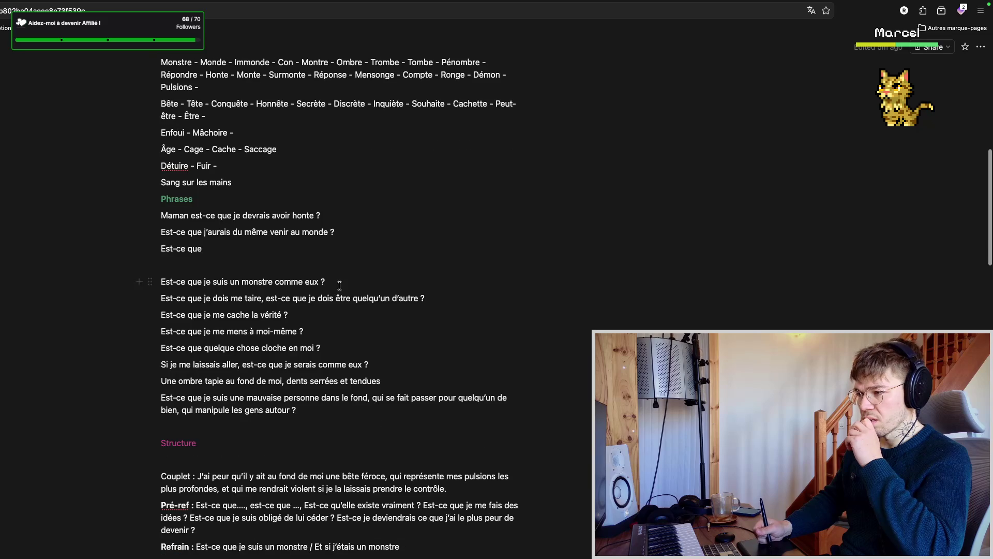
scroll(324, 249, "up", 2)
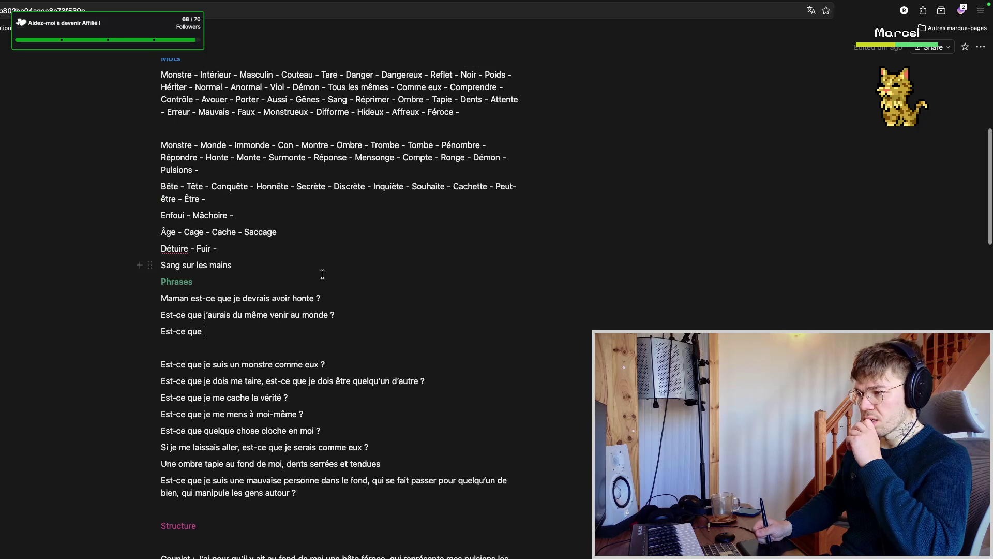
scroll(322, 282, "down", 2)
scroll(330, 260, "up", 2)
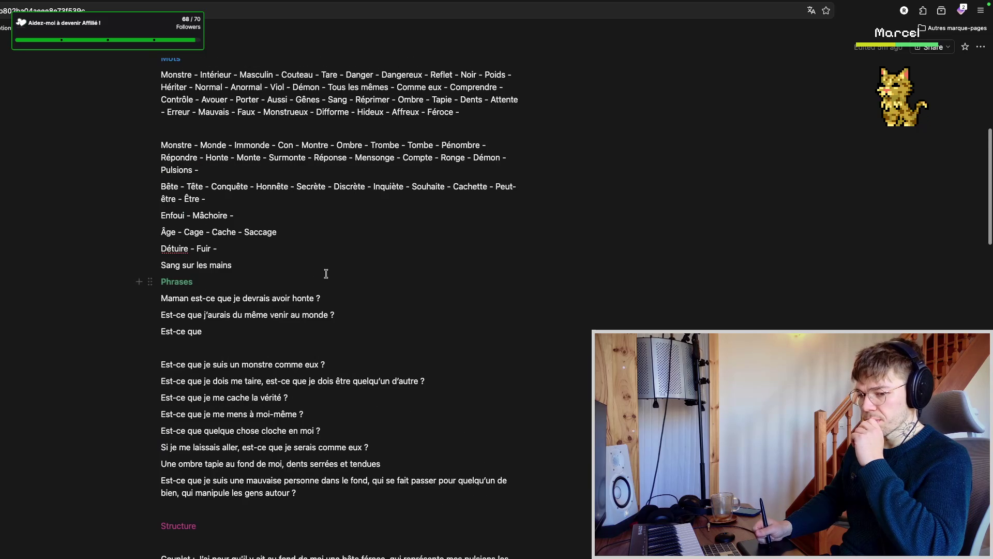
scroll(321, 255, "up", 2)
scroll(311, 303, "down", 2)
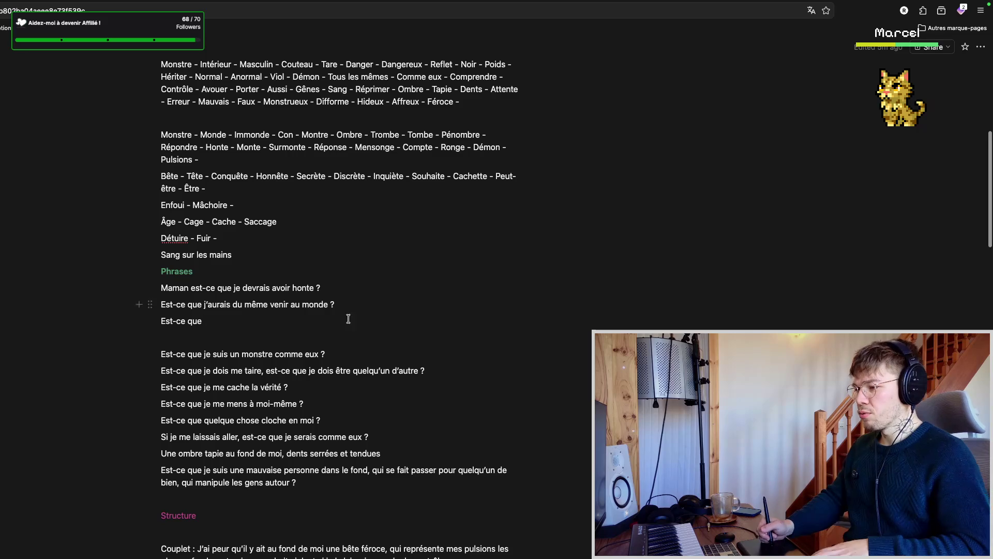
scroll(329, 318, "down", 1)
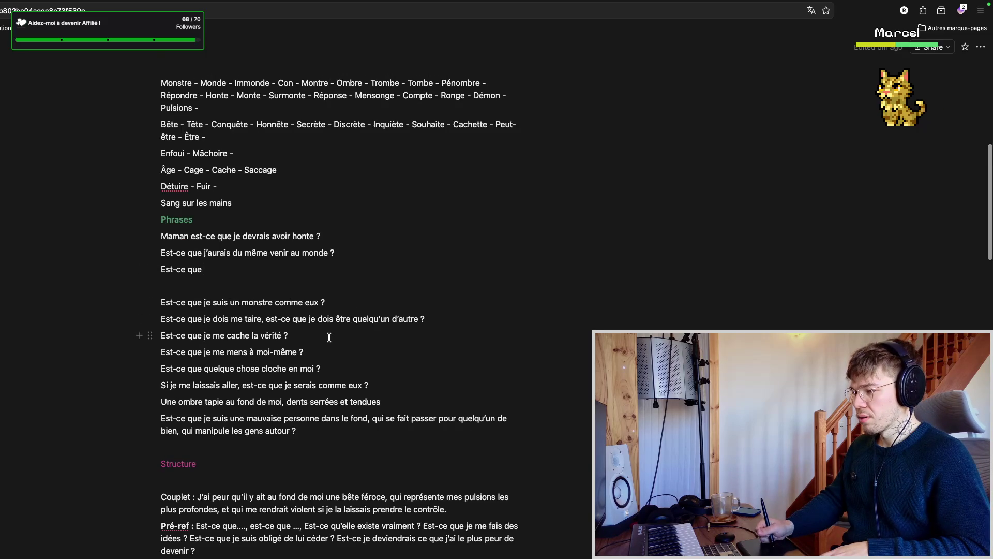
scroll(329, 339, "down", 1)
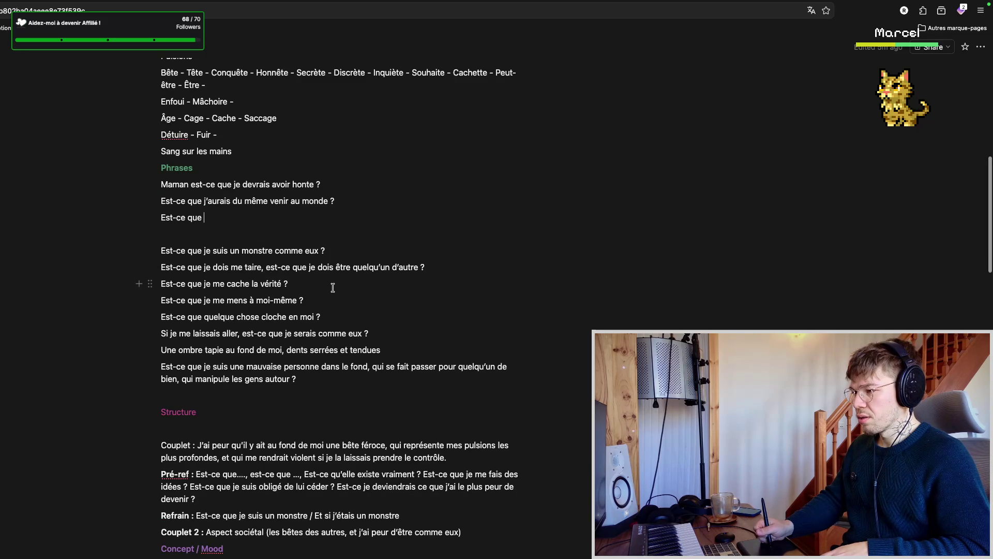
scroll(332, 285, "down", 1)
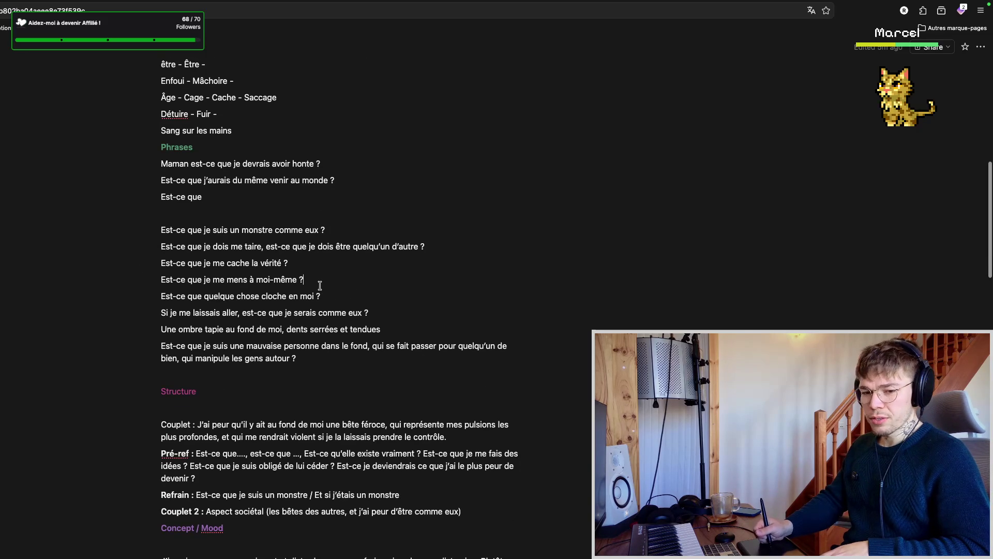
scroll(327, 285, "down", 2)
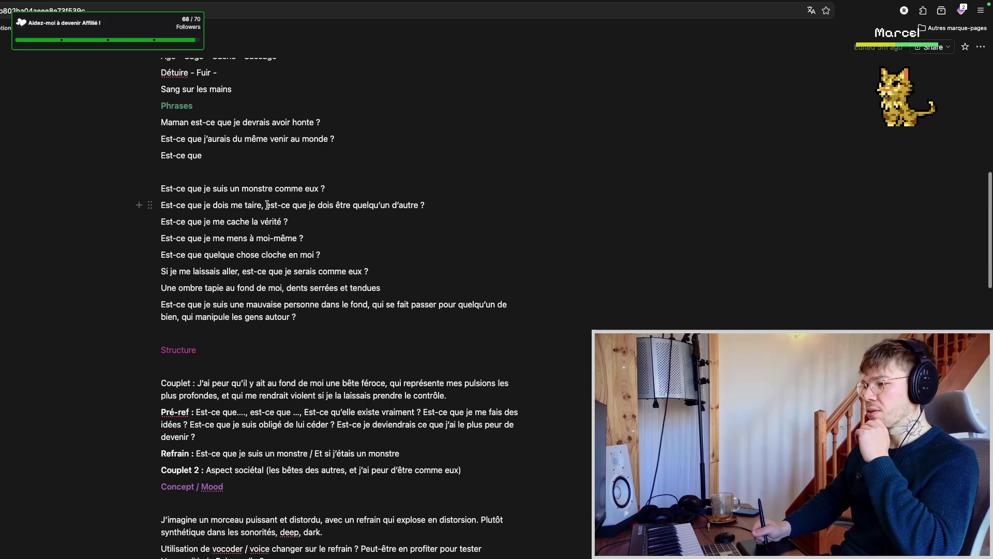
left_click_drag(272, 206, 431, 216)
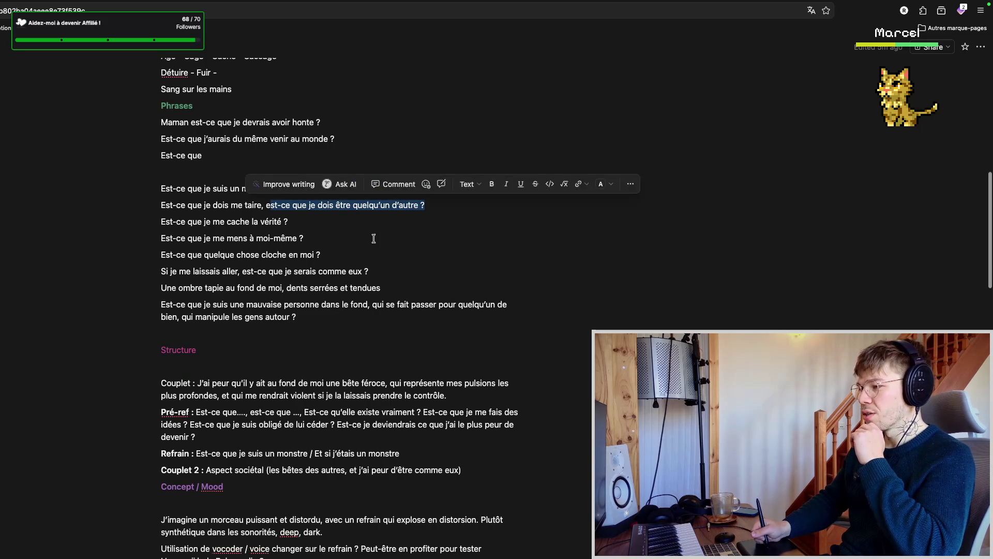
left_click(339, 236)
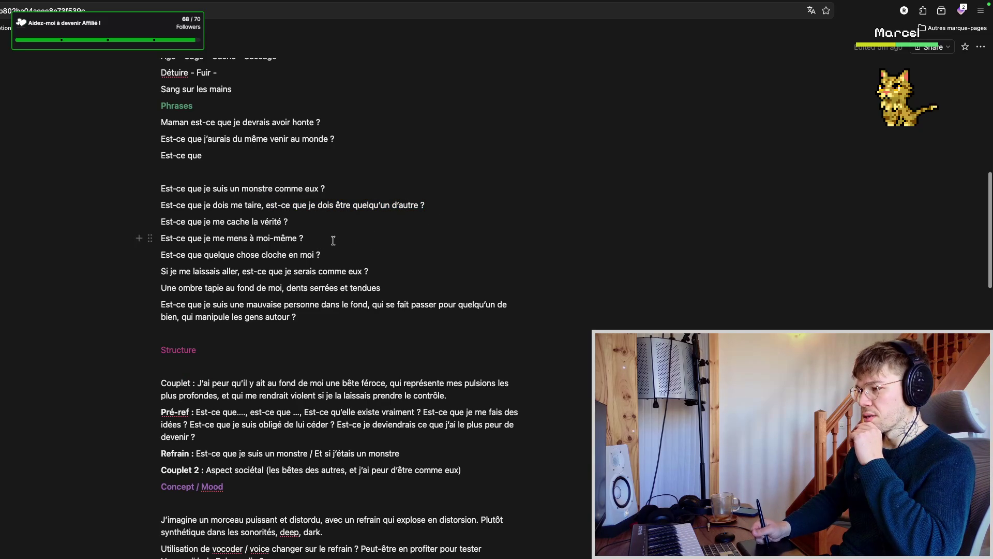
scroll(323, 239, "down", 1)
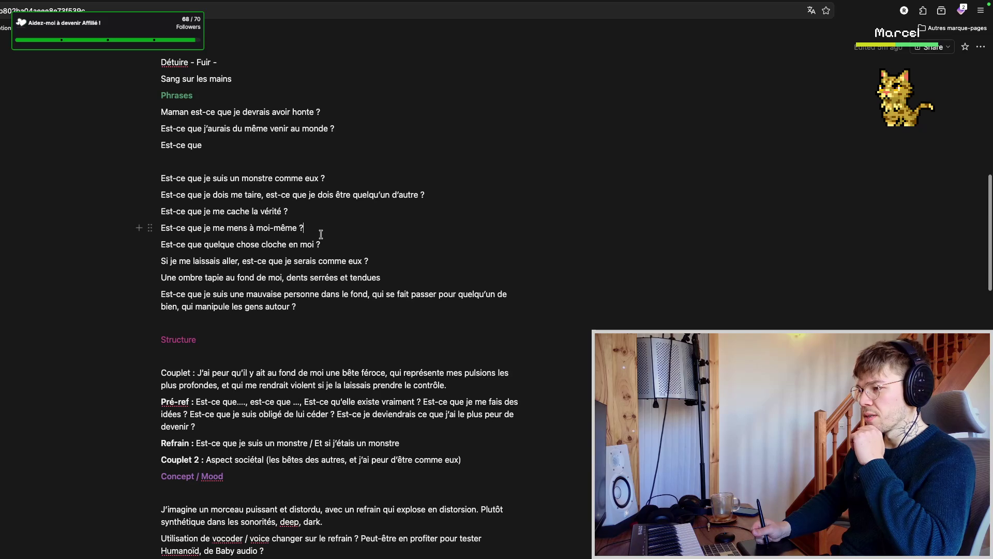
scroll(323, 234, "down", 2)
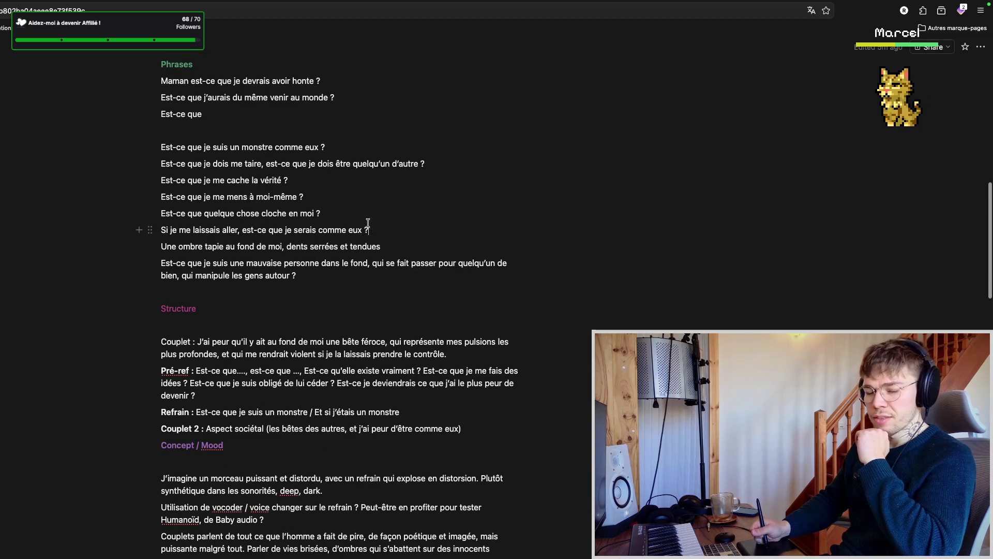
left_click_drag(371, 230, 165, 231)
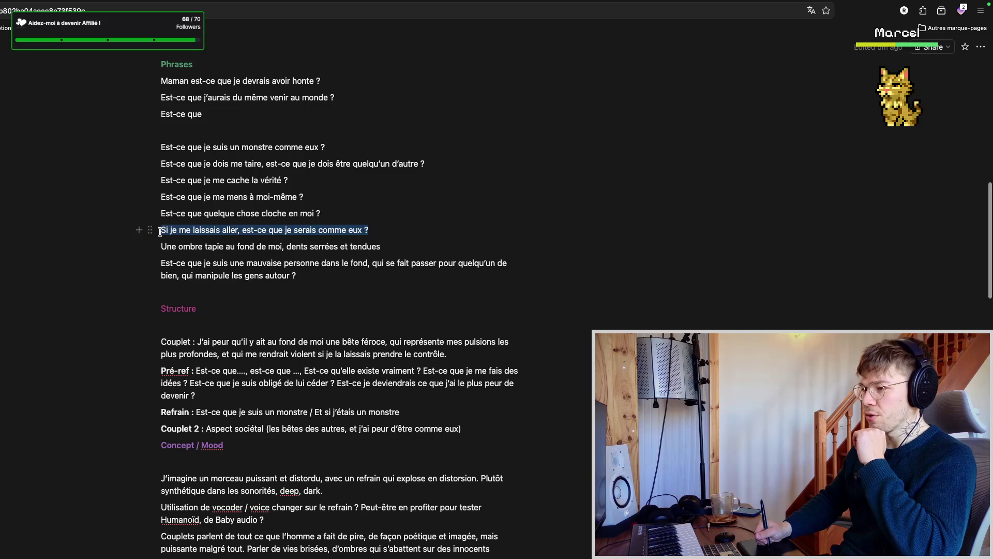
left_click(375, 231)
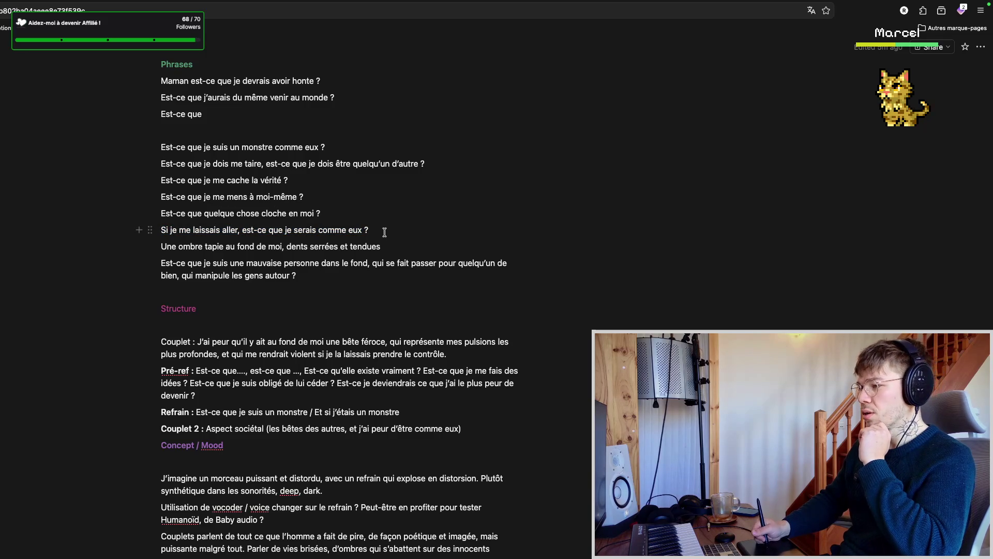
left_click_drag(386, 229, 170, 226)
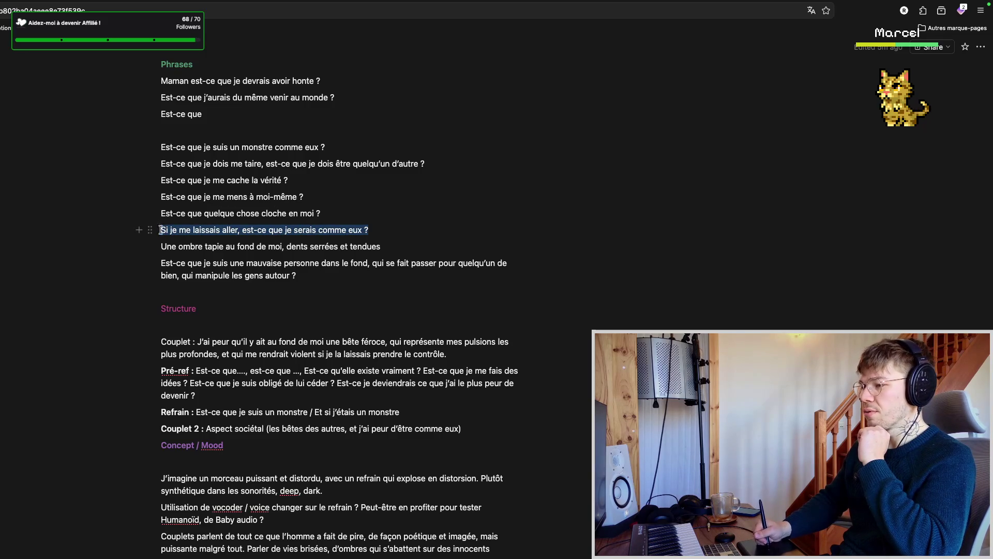
left_click(396, 230)
scroll(390, 232, "down", 2)
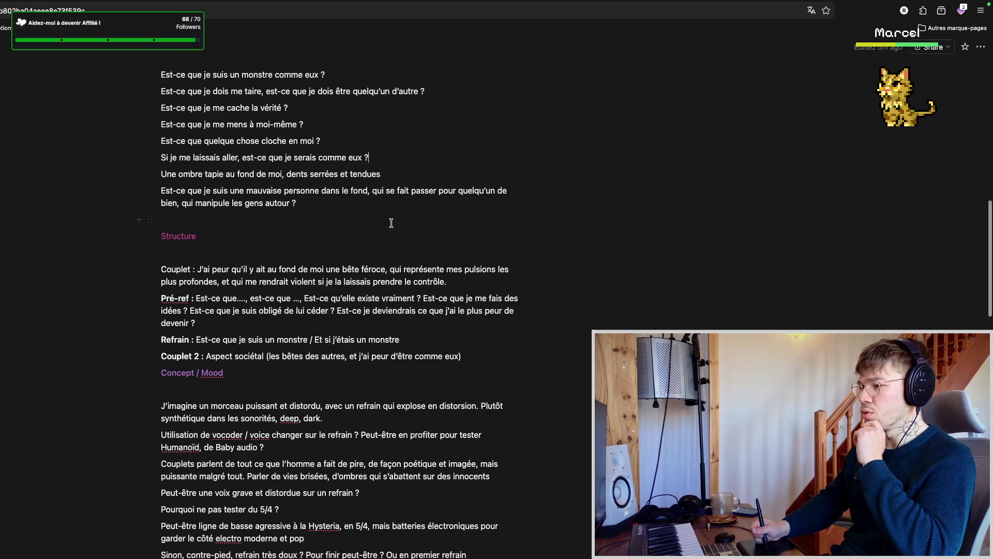
scroll(339, 210, "up", 1)
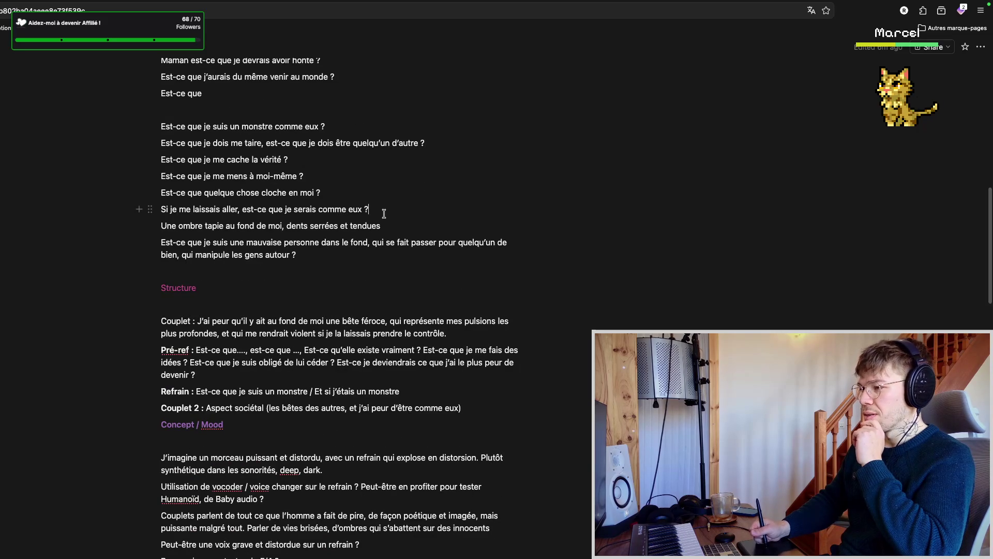
scroll(380, 216, "up", 2)
left_click_drag(342, 264, 170, 265)
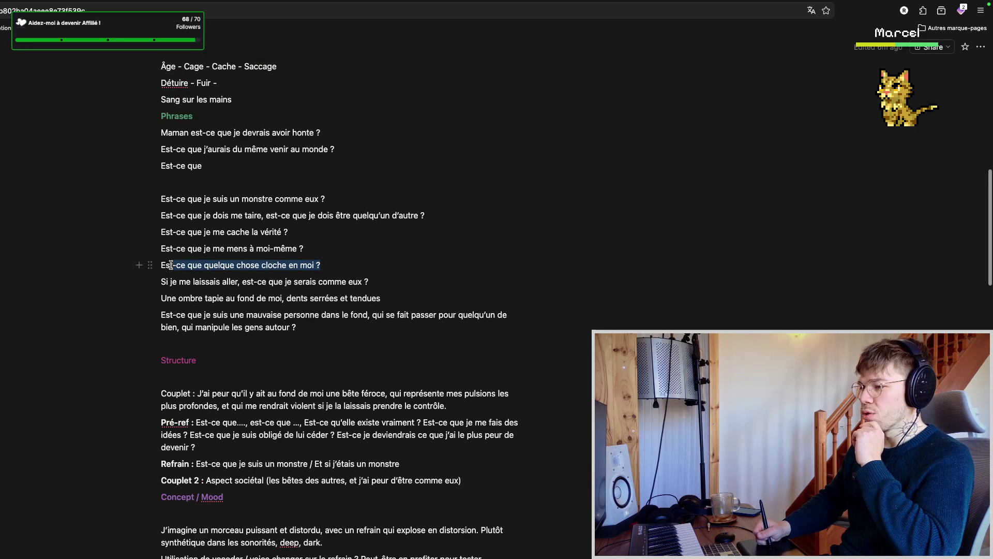
left_click(397, 283)
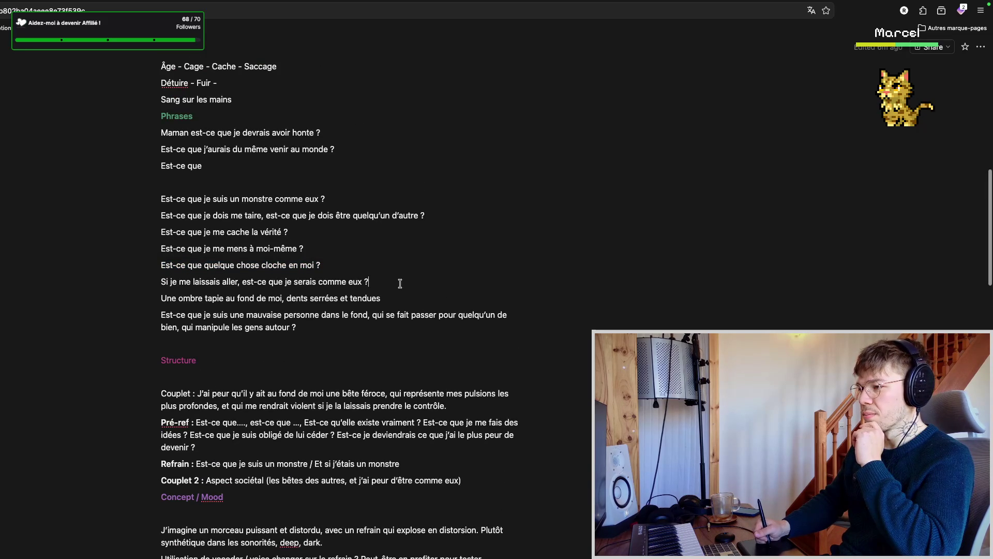
left_click(288, 261)
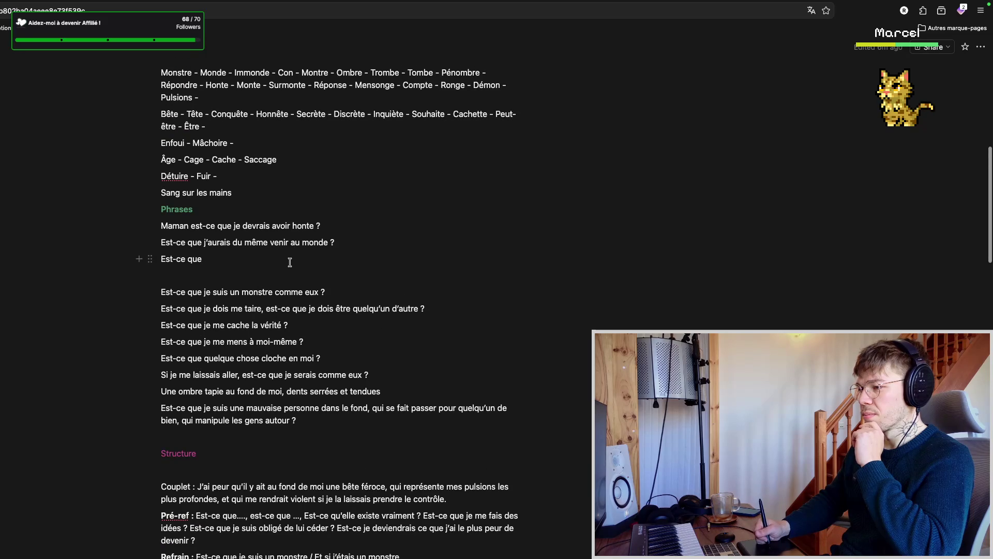
scroll(290, 269, "down", 3)
left_click(327, 286)
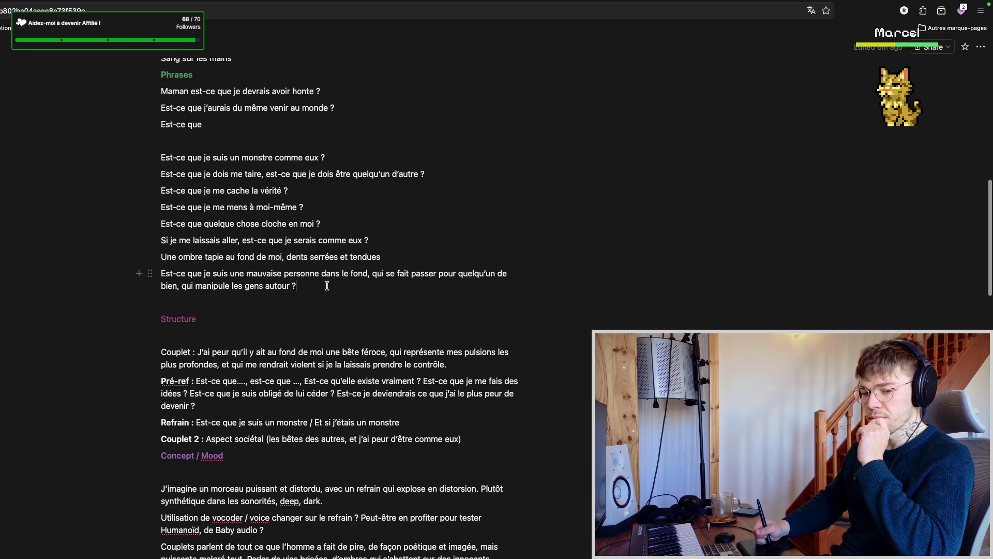
scroll(322, 287, "up", 2)
scroll(317, 277, "up", 2)
left_click(315, 259)
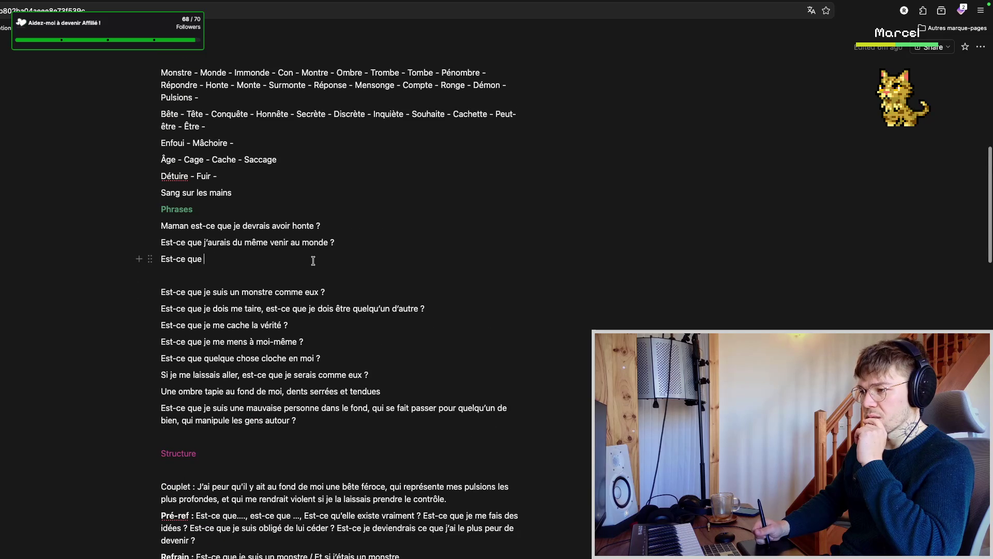
scroll(311, 264, "up", 1)
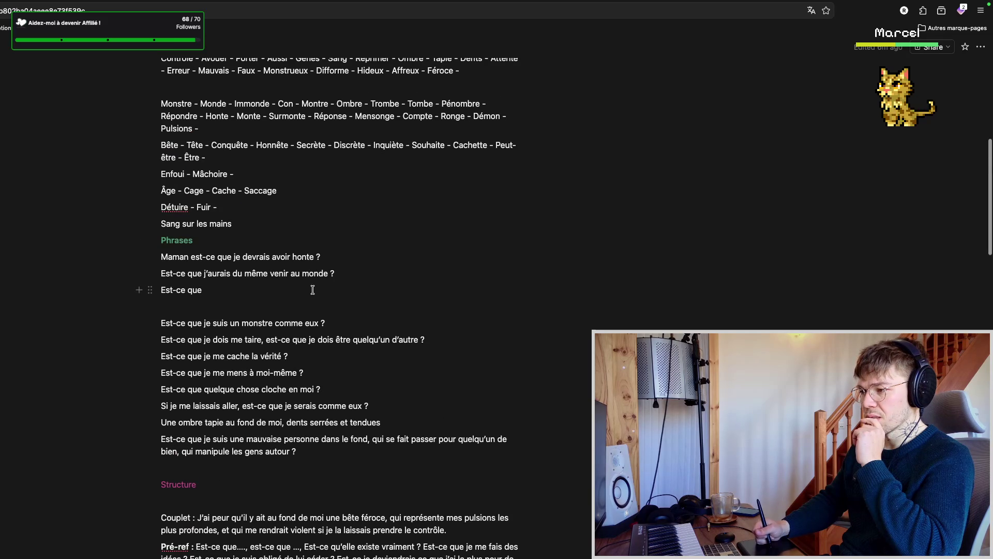
scroll(312, 290, "down", 2)
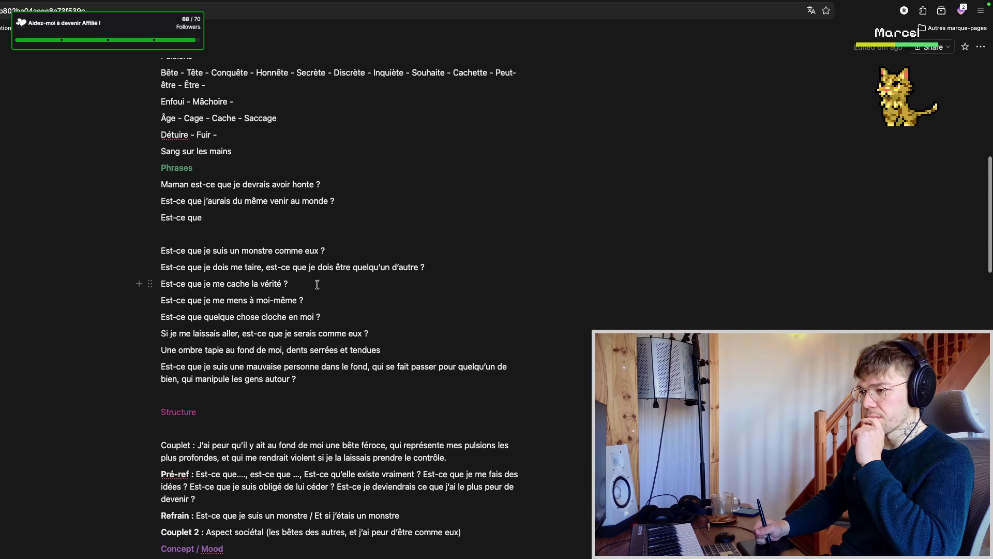
scroll(317, 284, "down", 2)
scroll(318, 271, "down", 3)
scroll(324, 264, "down", 2)
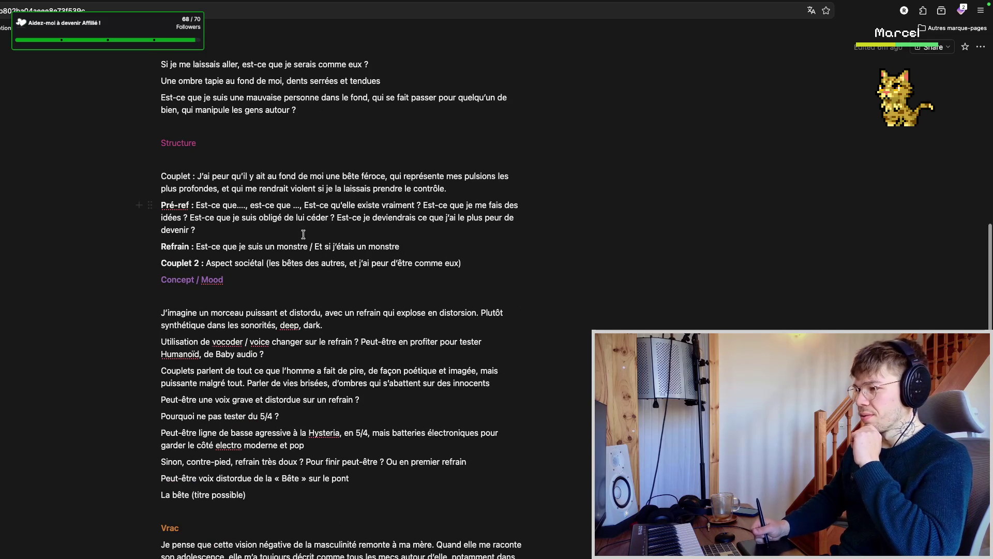
scroll(323, 227, "up", 1)
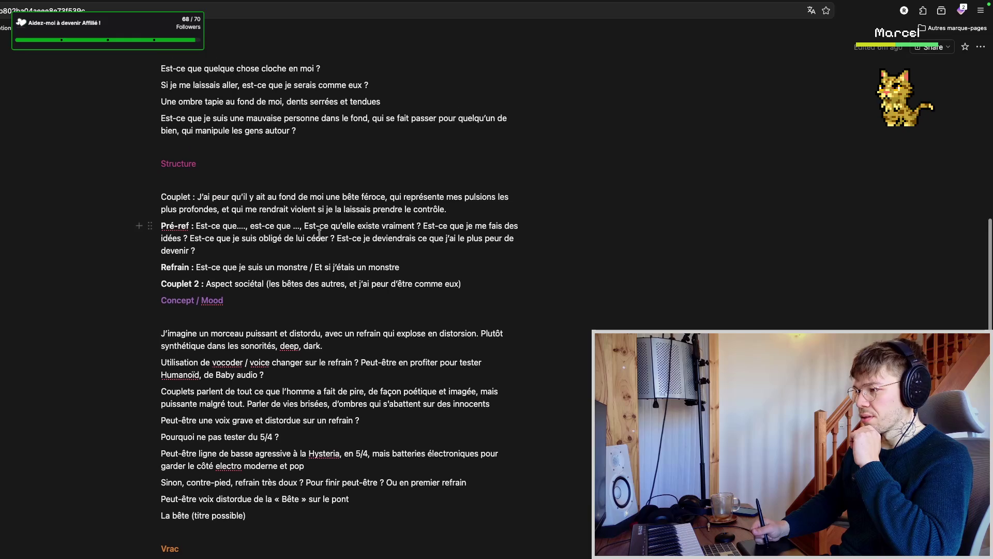
scroll(318, 219, "up", 1)
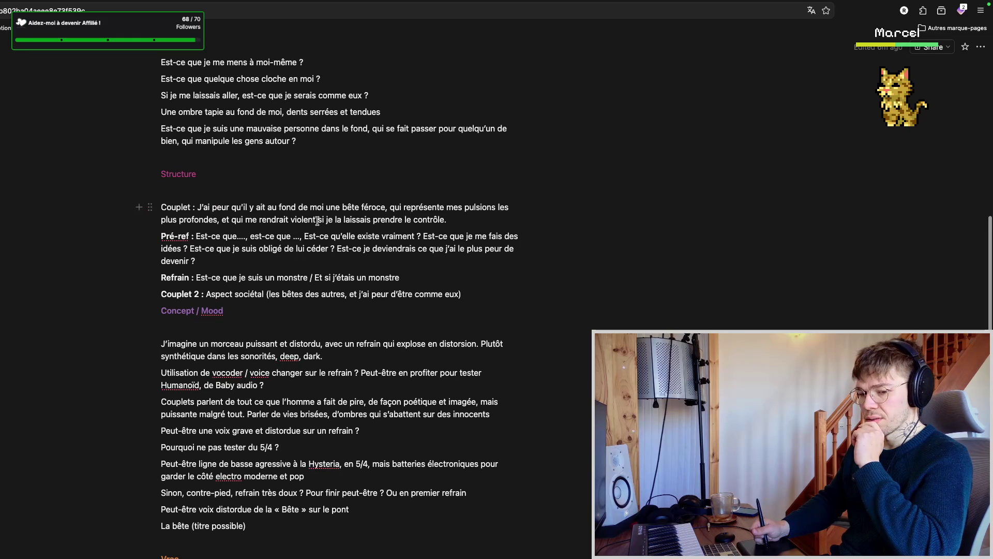
scroll(324, 227, "up", 5)
scroll(324, 228, "up", 5)
scroll(326, 233, "up", 2)
scroll(329, 246, "down", 2)
left_click(326, 249)
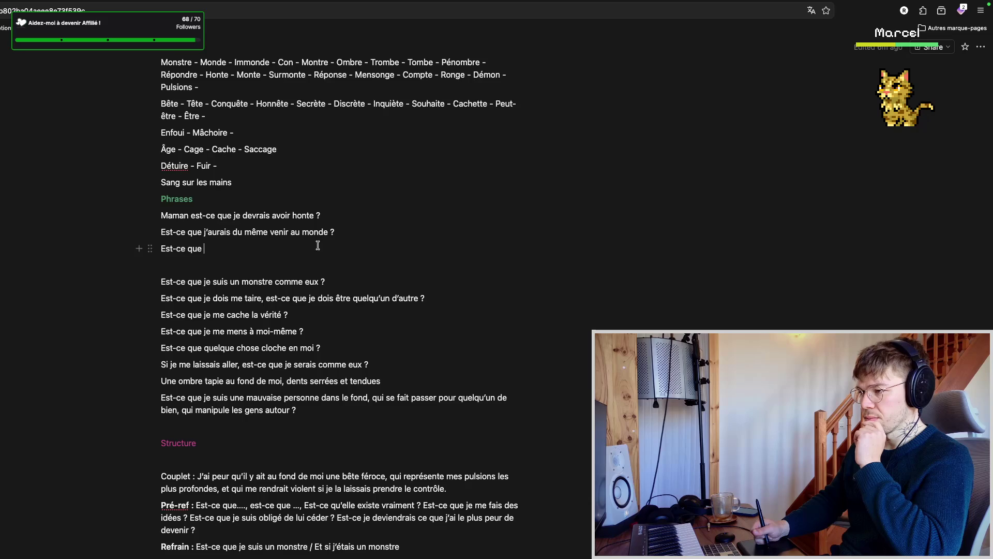
scroll(317, 245, "down", 2)
scroll(315, 204, "down", 2)
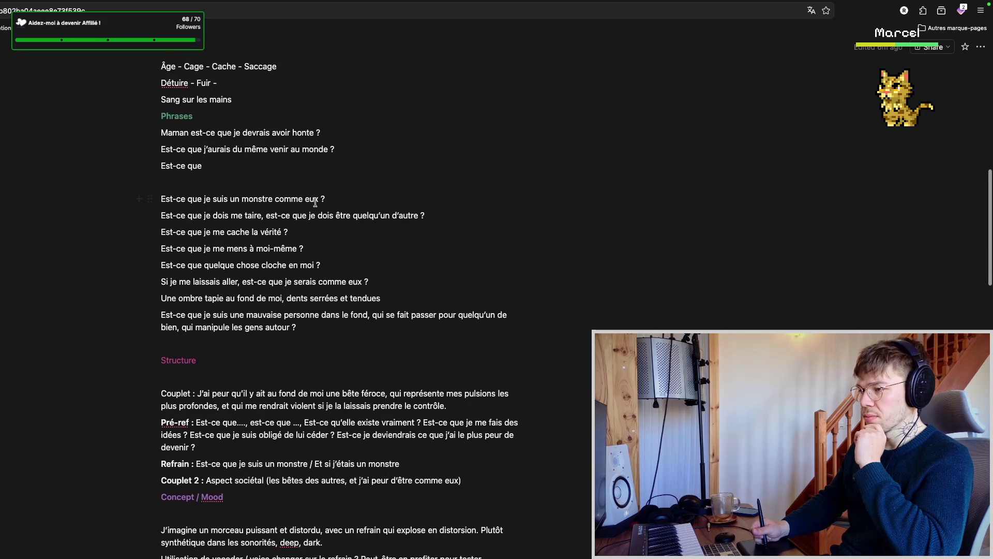
scroll(317, 226, "up", 3)
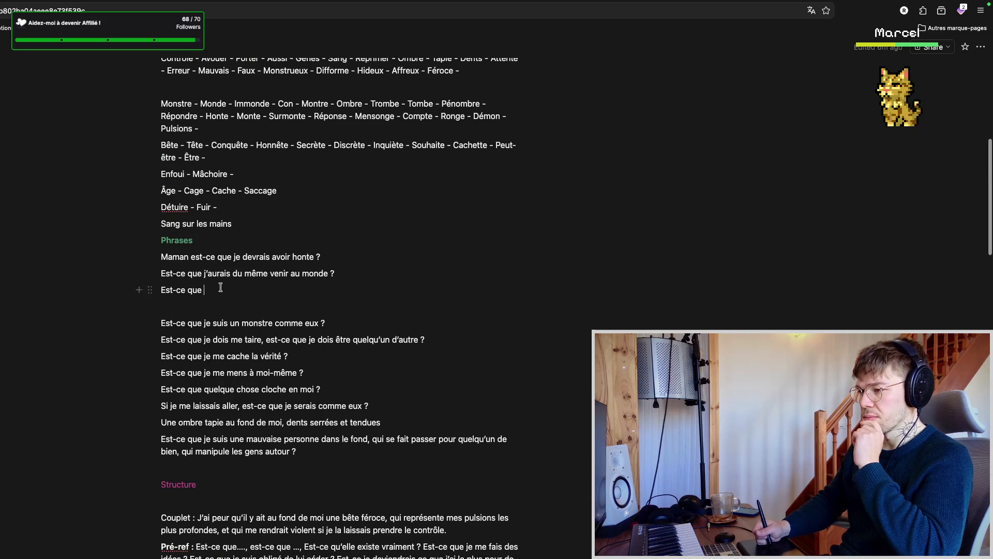
scroll(220, 283, "down", 1)
left_click_drag(206, 239, 161, 239)
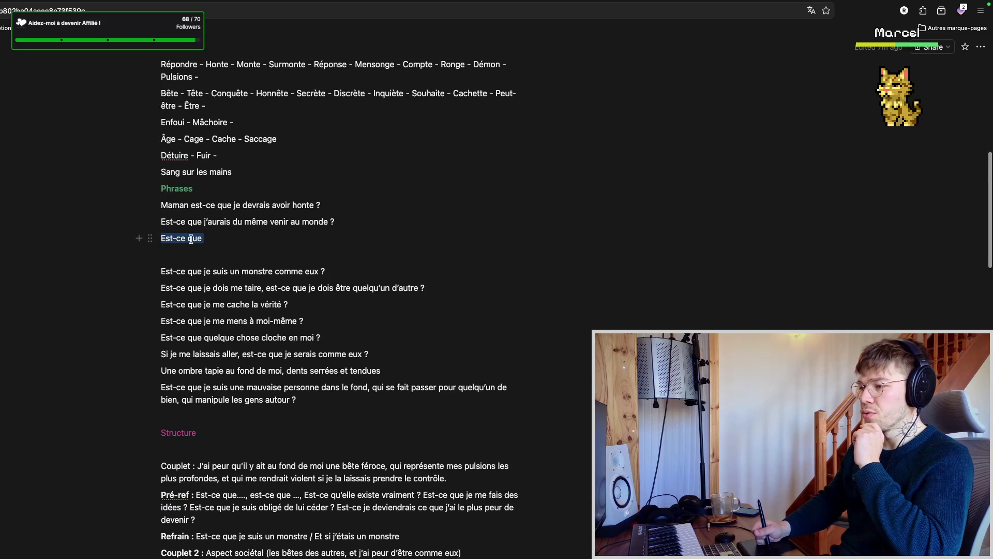
left_click(238, 240)
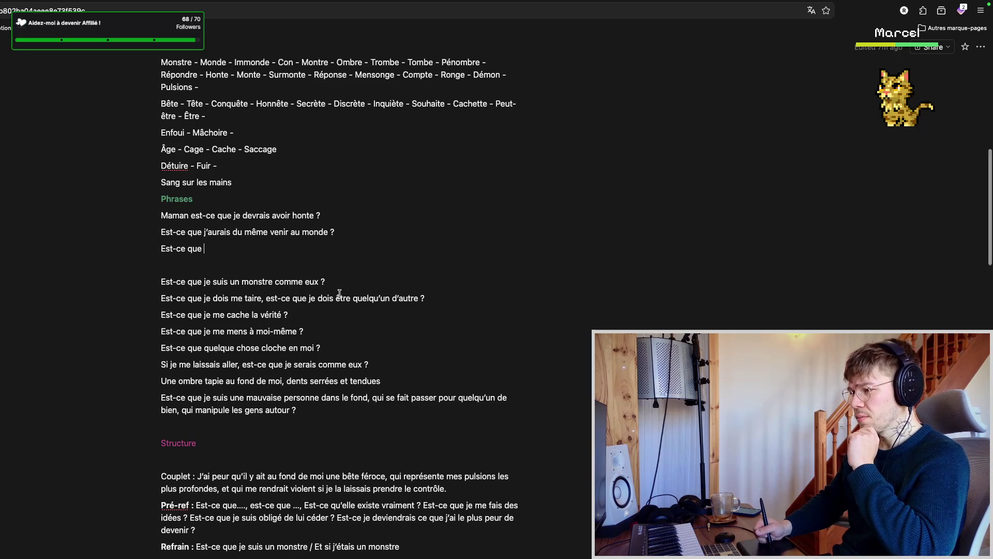
scroll(339, 261, "down", 2)
left_click(339, 259)
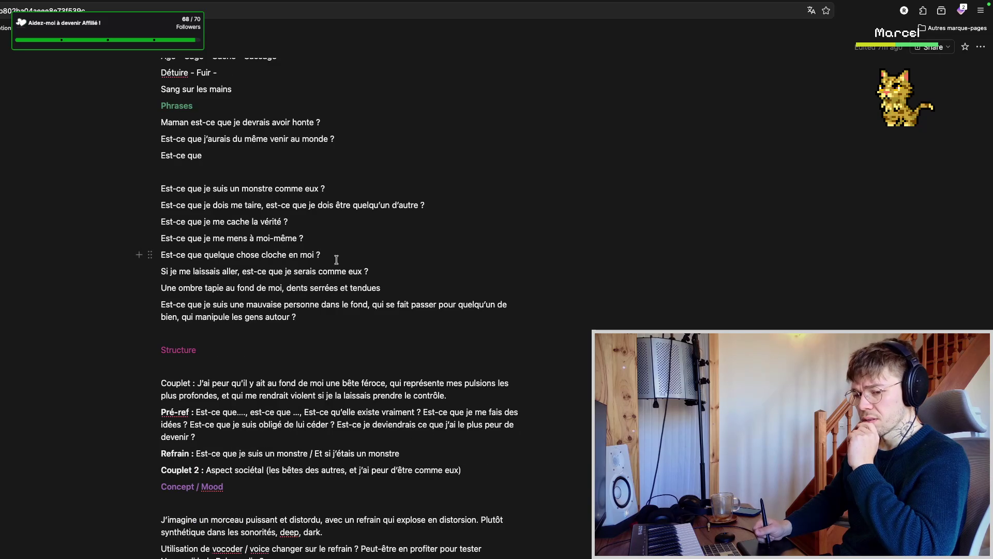
scroll(337, 259, "down", 1)
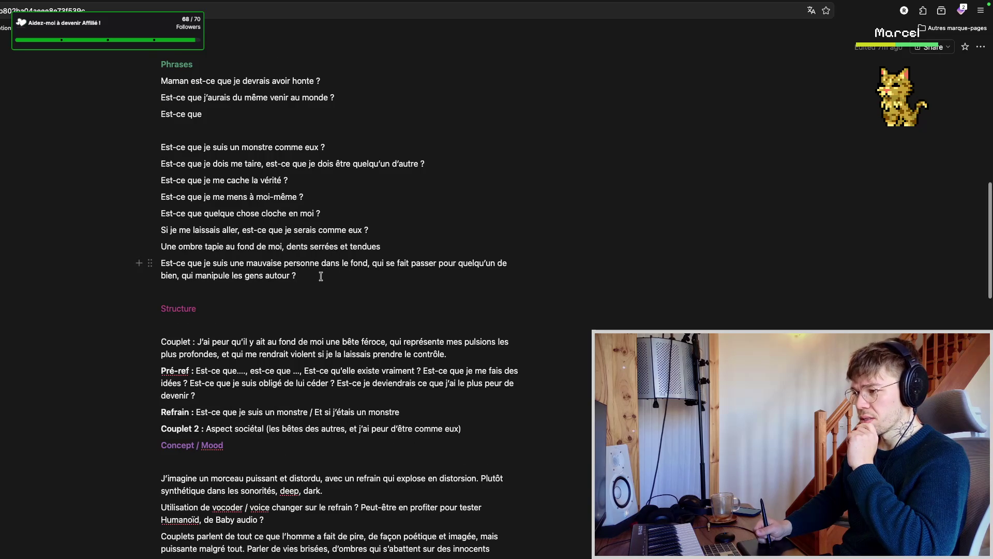
scroll(317, 276, "down", 1)
scroll(317, 273, "down", 4)
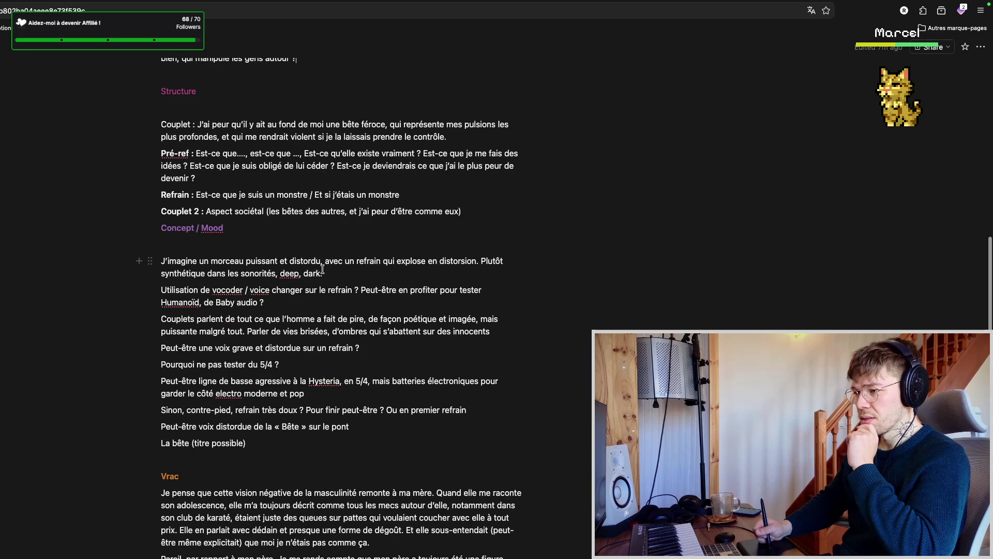
scroll(318, 274, "down", 1)
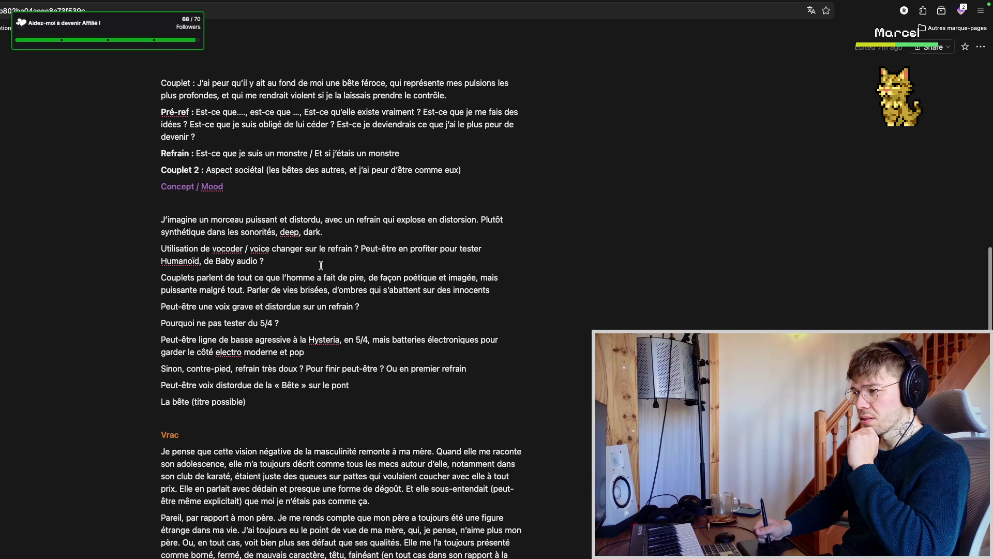
scroll(318, 268, "up", 3)
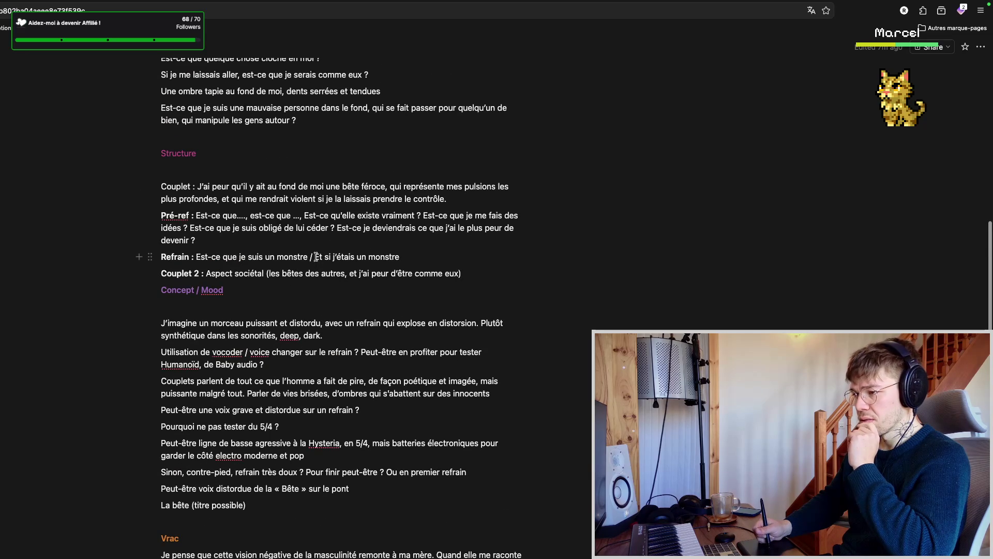
scroll(318, 258, "up", 1)
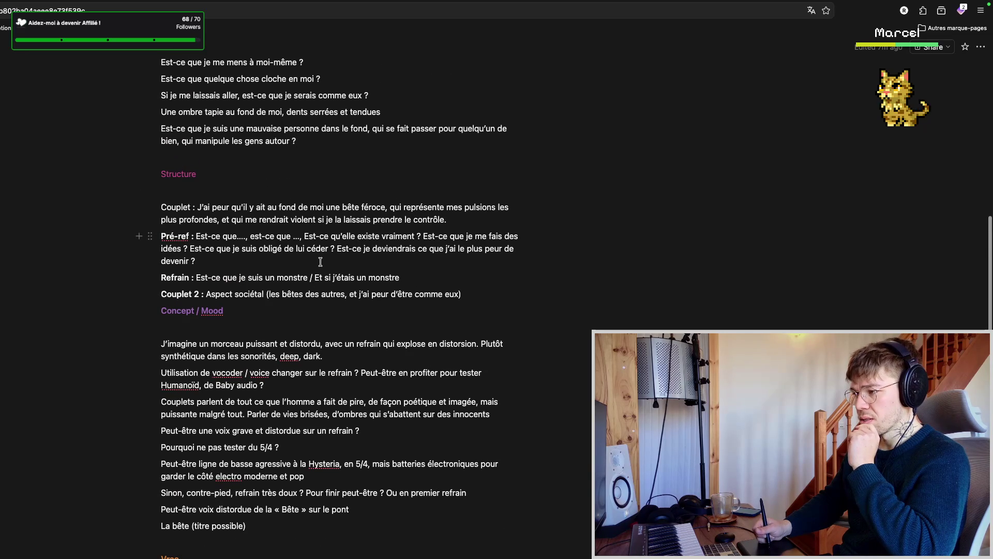
scroll(320, 262, "up", 3)
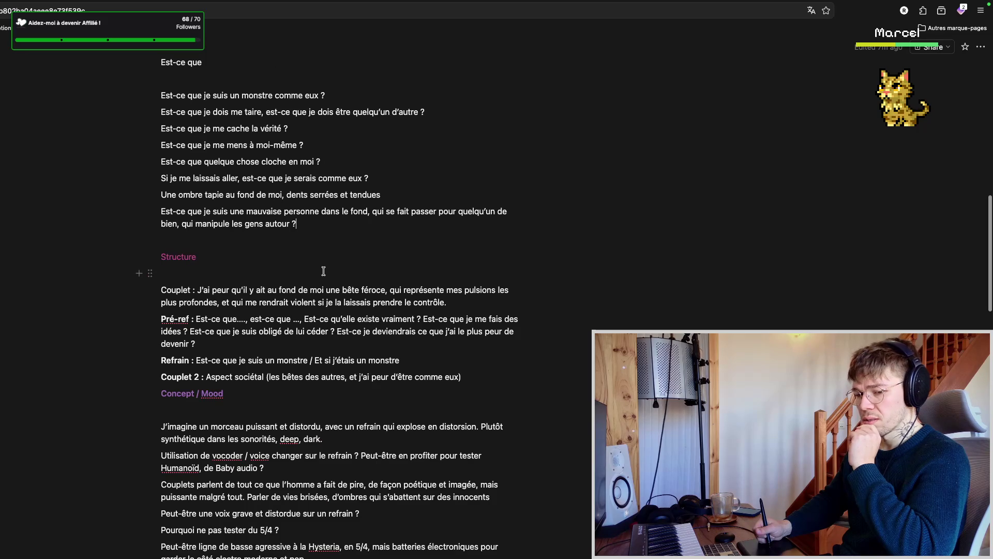
scroll(322, 287, "up", 2)
scroll(322, 288, "up", 1)
scroll(321, 284, "up", 3)
left_click(323, 284)
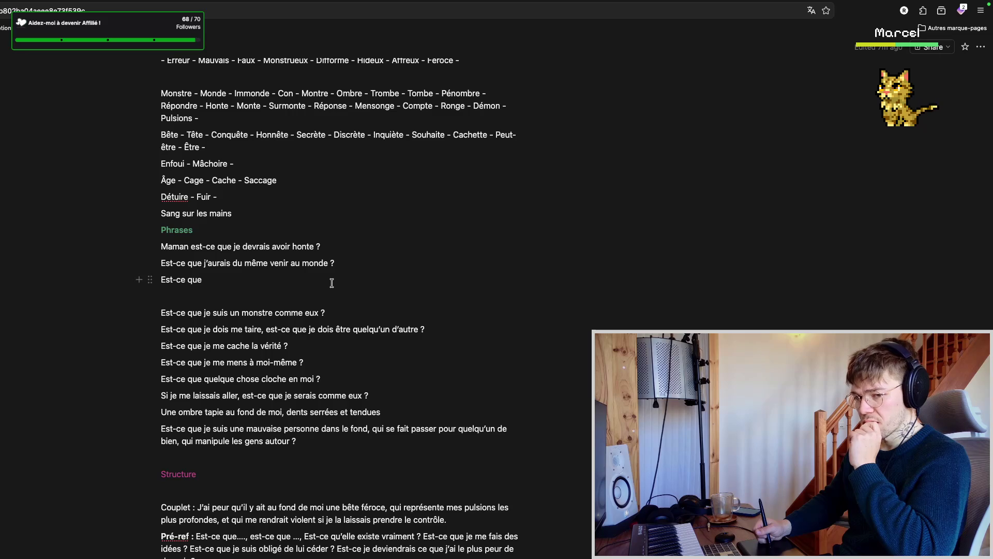
scroll(336, 281, "up", 3)
scroll(333, 288, "down", 3)
scroll(337, 277, "down", 1)
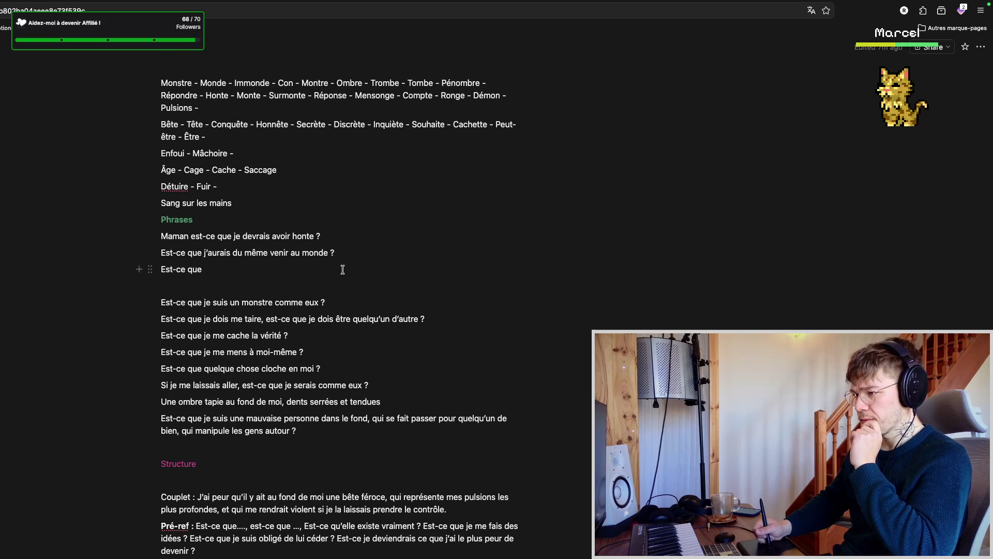
- Start the 'Est-ce que cette chose en moi' line below 'Est-ce que je me mens à moi-même ?', then revisit the unfinished 'Est-ce que'
left_click(349, 352)
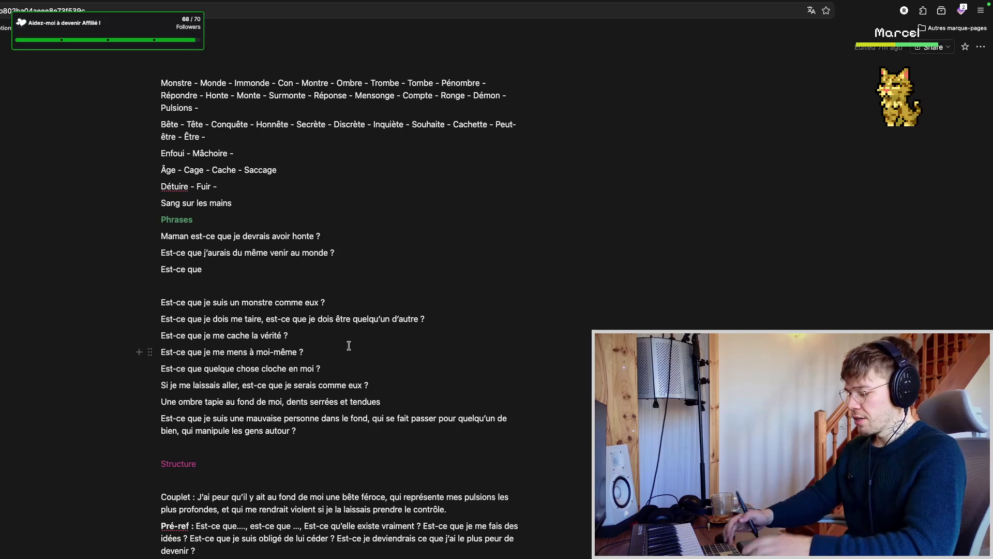
key("Return")
type("Est-ce que")
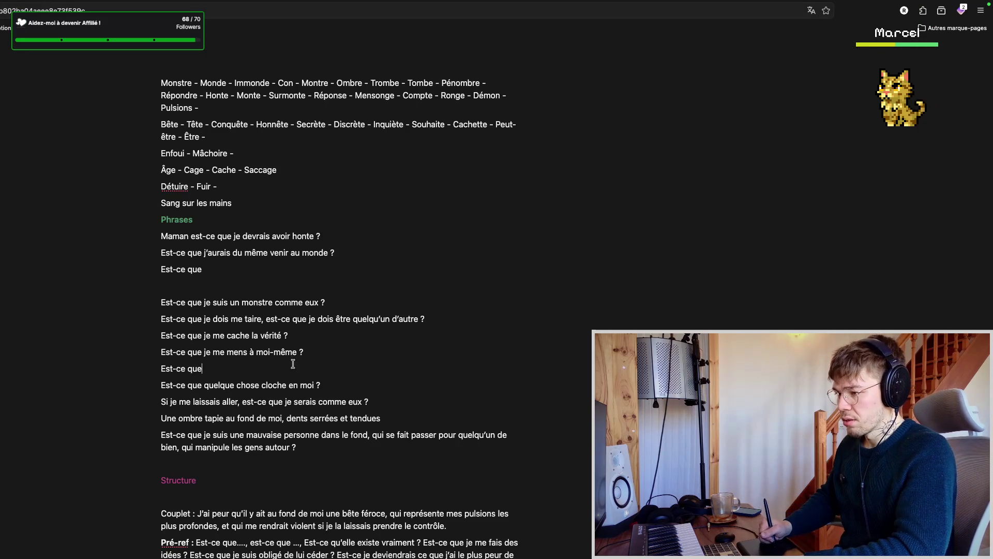
type(" cette chose en moi")
left_click(307, 267)
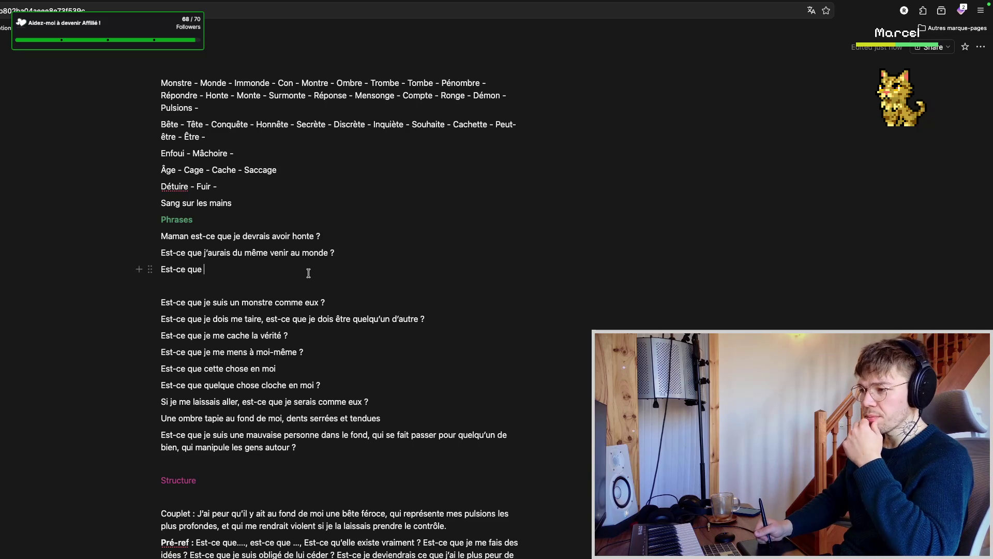
scroll(326, 233, "down", 1)
scroll(326, 230, "up", 2)
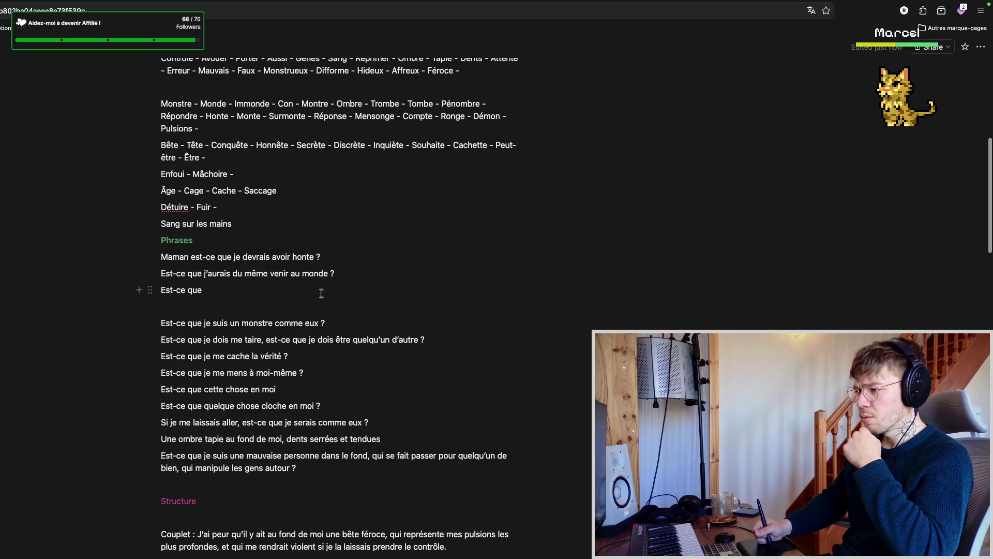
scroll(314, 295, "down", 2)
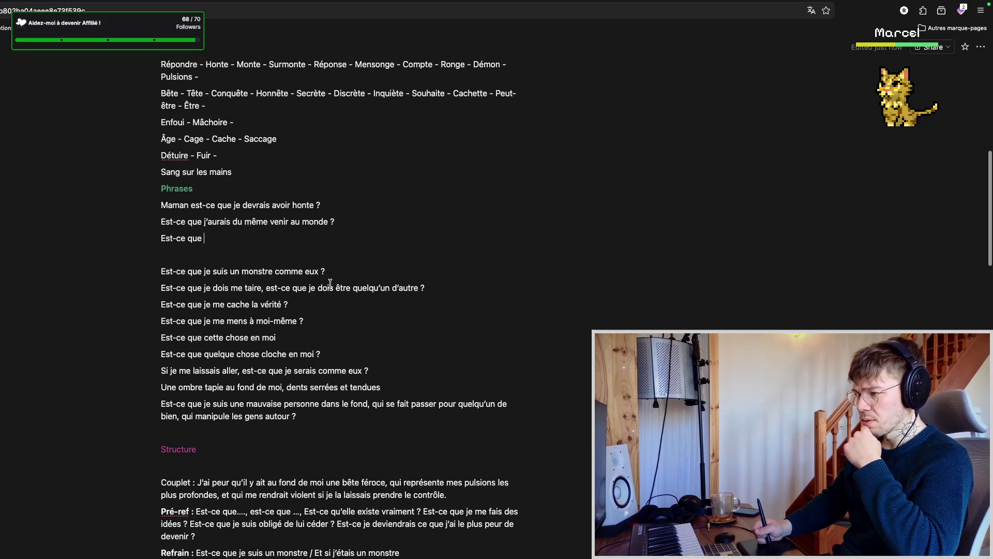
- Add the 'Pourquoi' line under 'Est-ce que' in Phrases and return to the unfinished 'Est-ce que' line
left_click(266, 256)
mouse_move(233, 254)
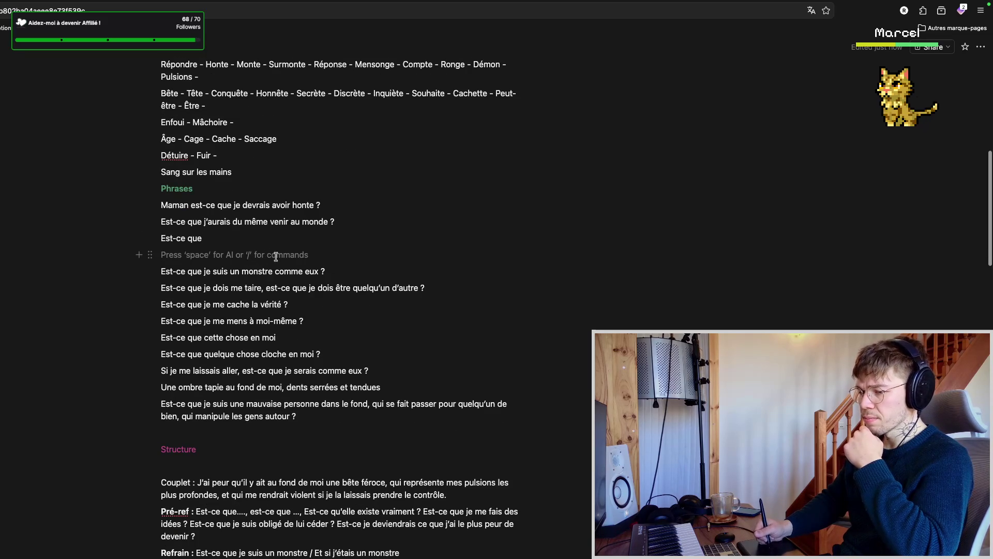
type("Pourquoi")
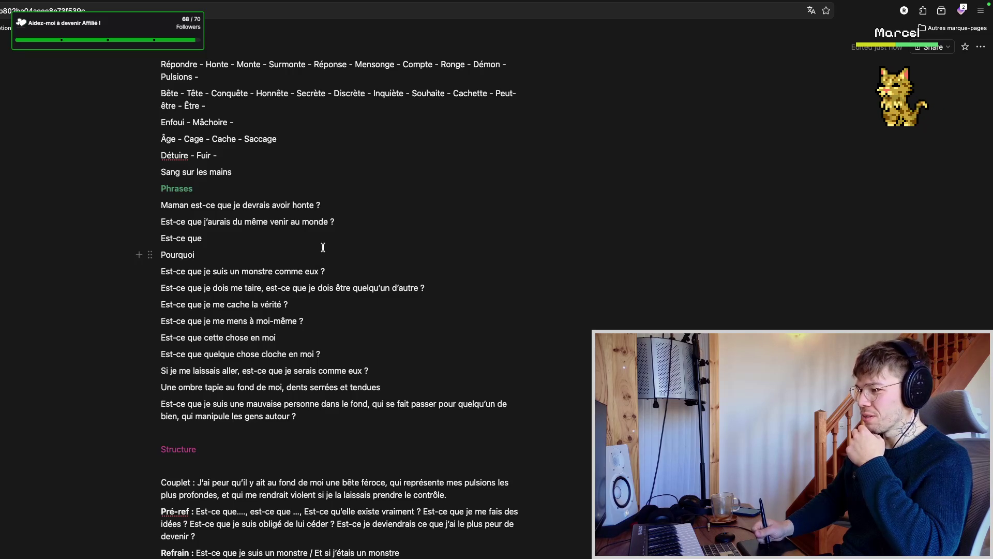
scroll(323, 257, "down", 1)
scroll(327, 267, "down", 2)
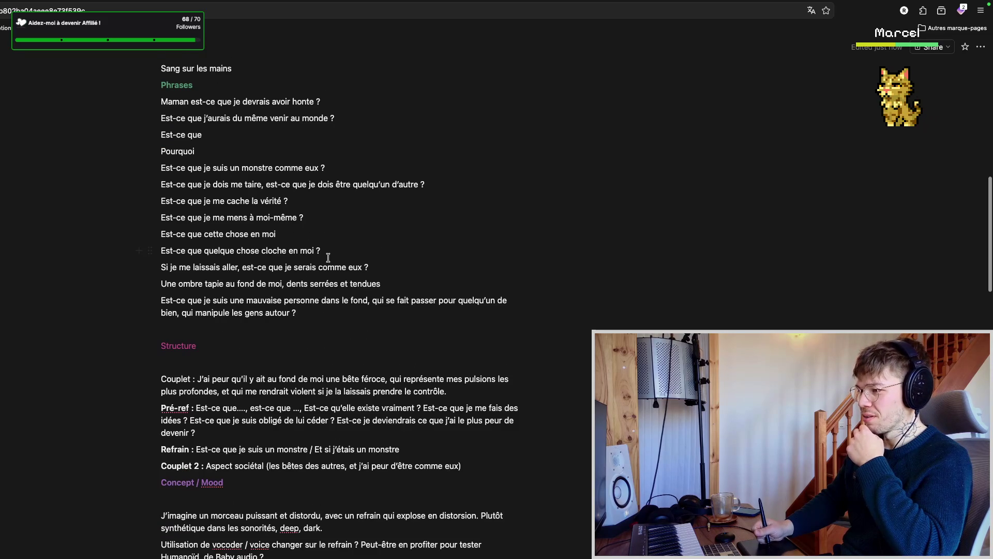
scroll(324, 260, "up", 2)
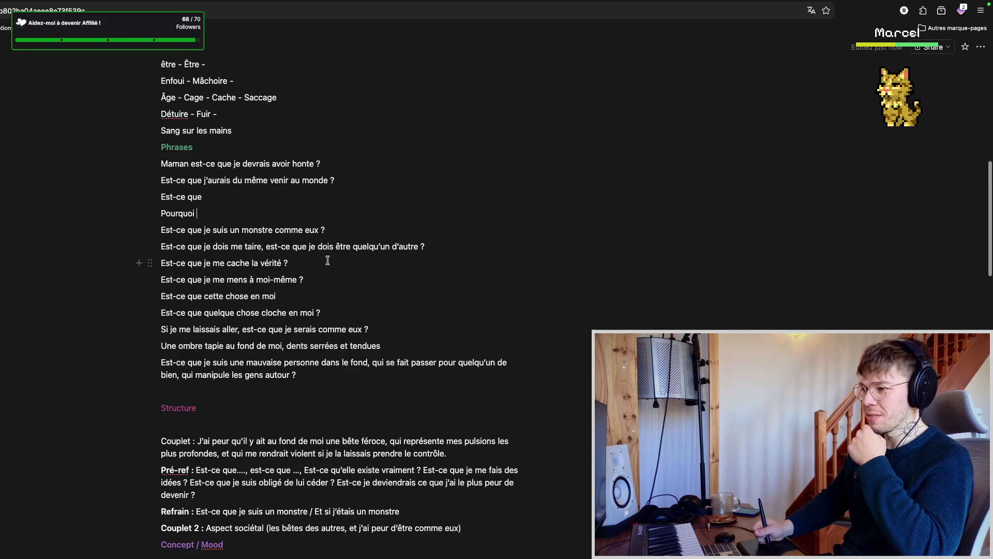
scroll(319, 264, "up", 2)
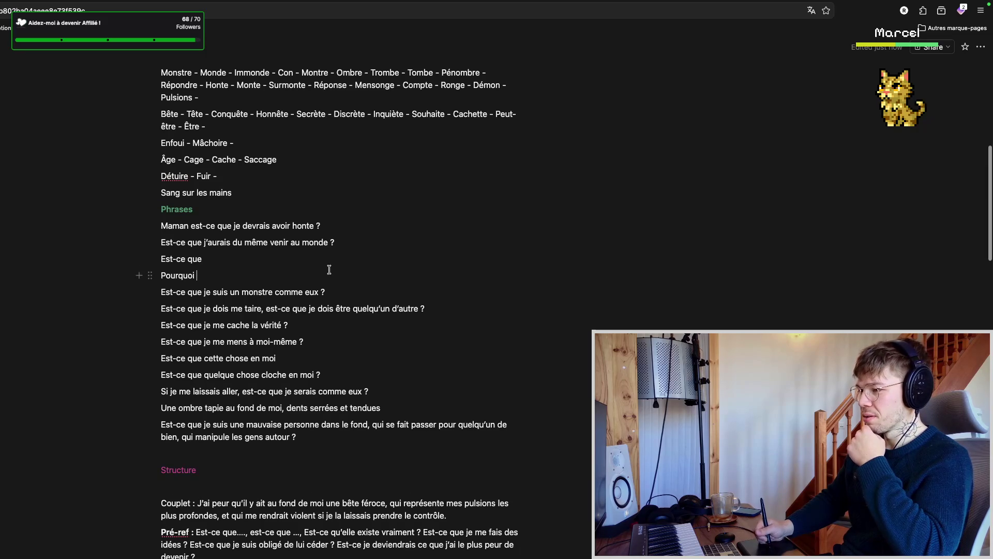
left_click(315, 275)
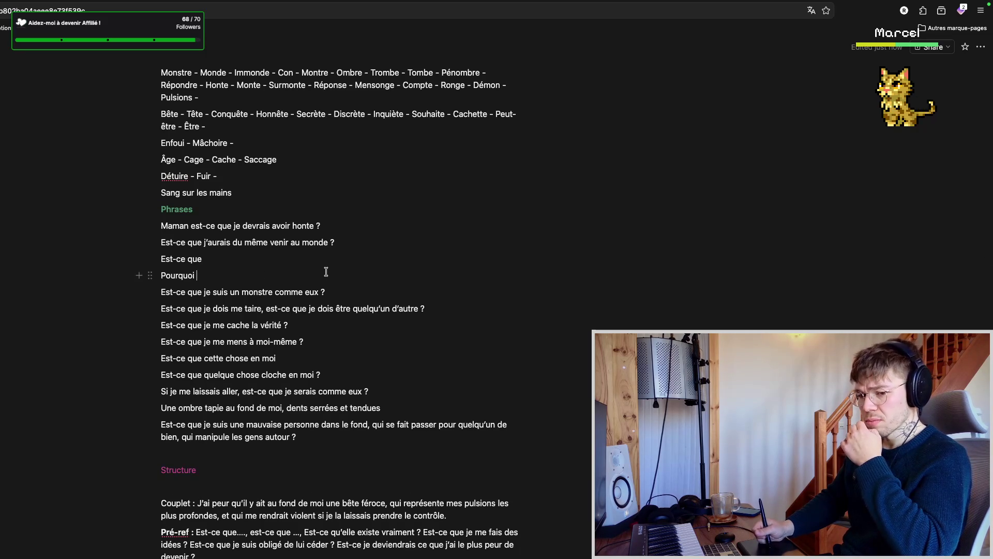
left_click(271, 262)
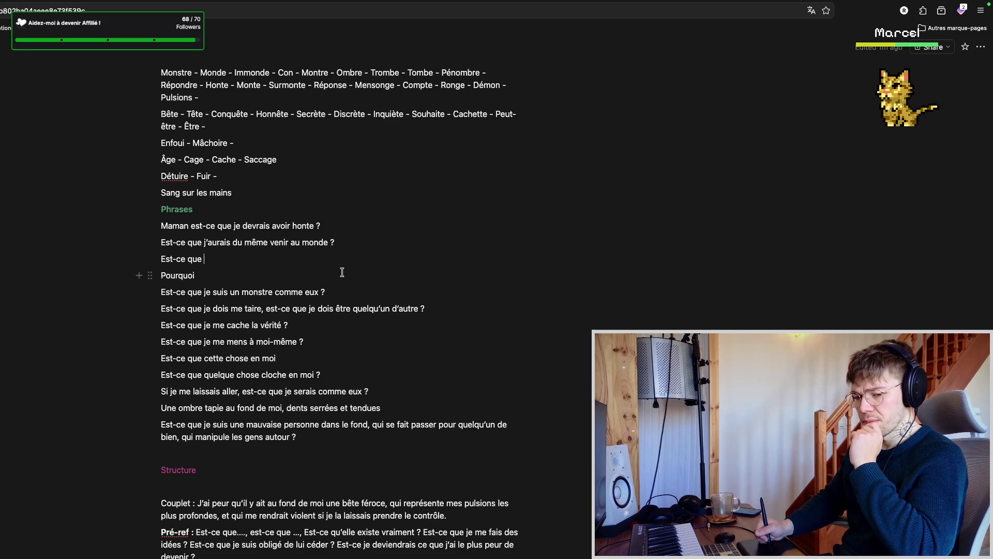
- Start an 'Est-ce qu'ils' line below 'Est-ce que je me cache la vérité ?', then switch to Bitwig Studio
left_click(303, 329)
key("Return")
type("Est-ce q")
type("u'il")
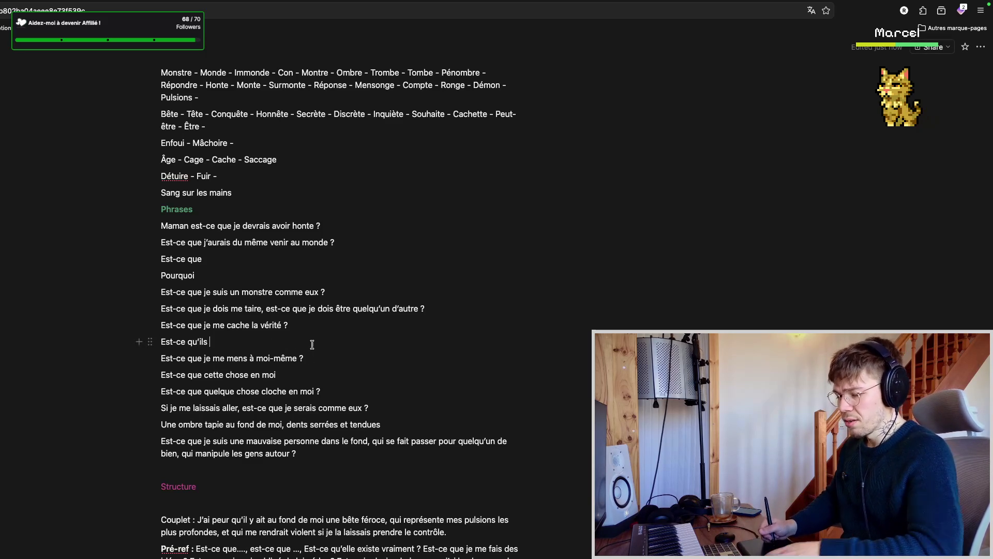
key("alt+Tab")
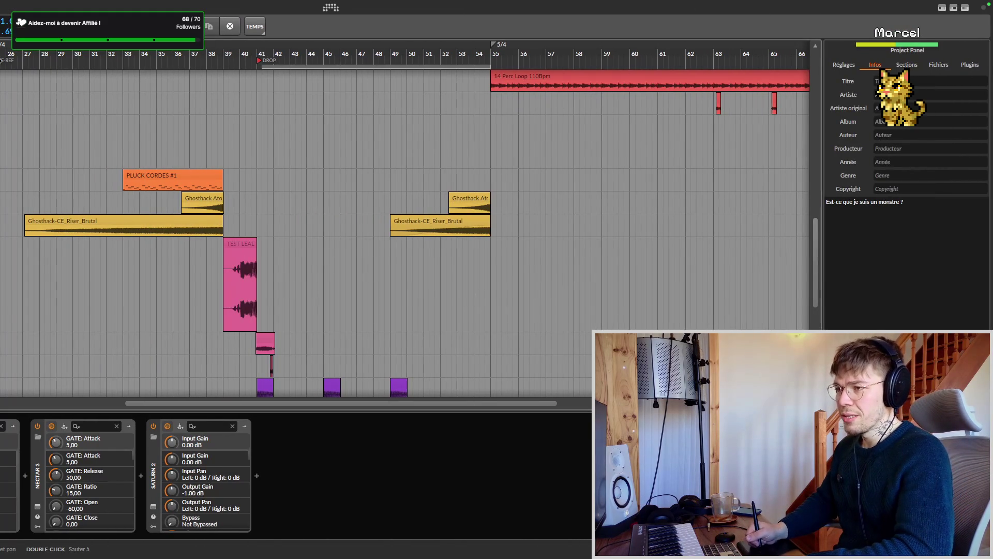
- Save the Bitwig project and toggle Bitwig Studio's audio source off and on in Loopback
key("ctrl+s")
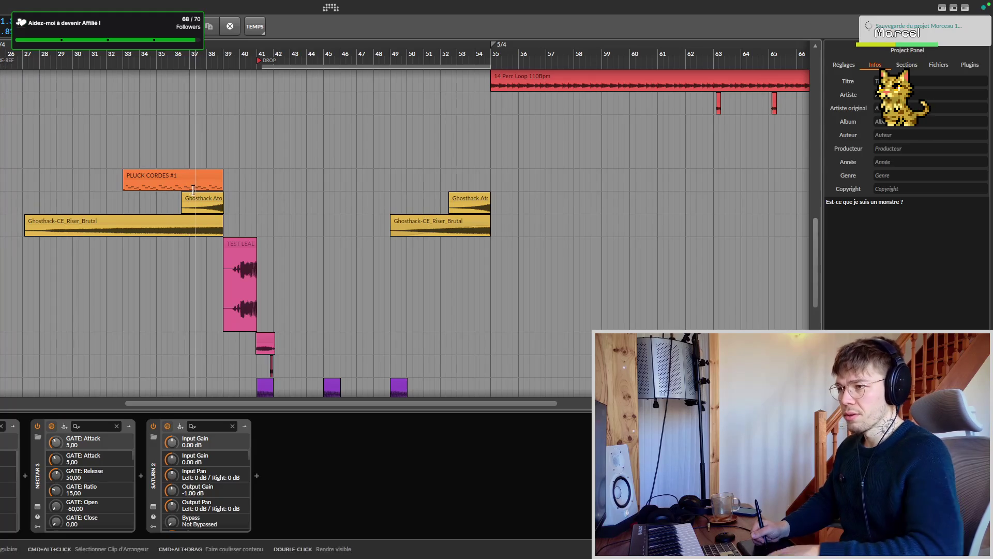
key("super+Tab")
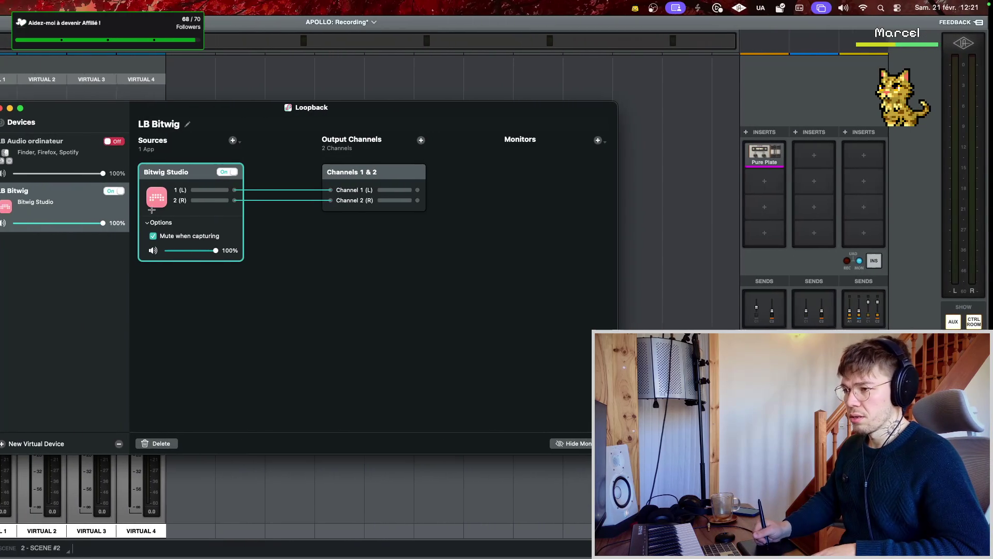
left_click(236, 176)
left_click(232, 172)
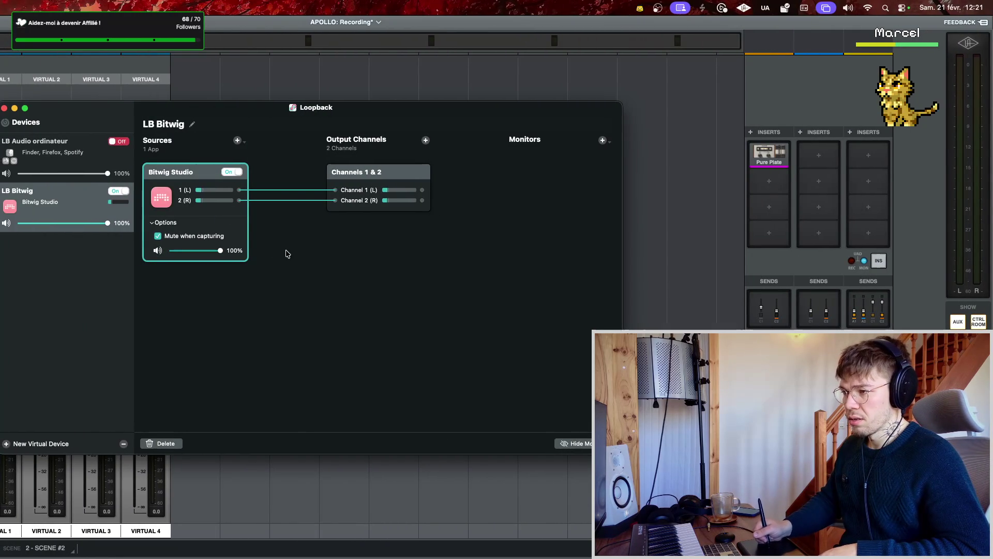
- Return through Bitwig Studio to the Notion lyric notes window
key("super+Tab")
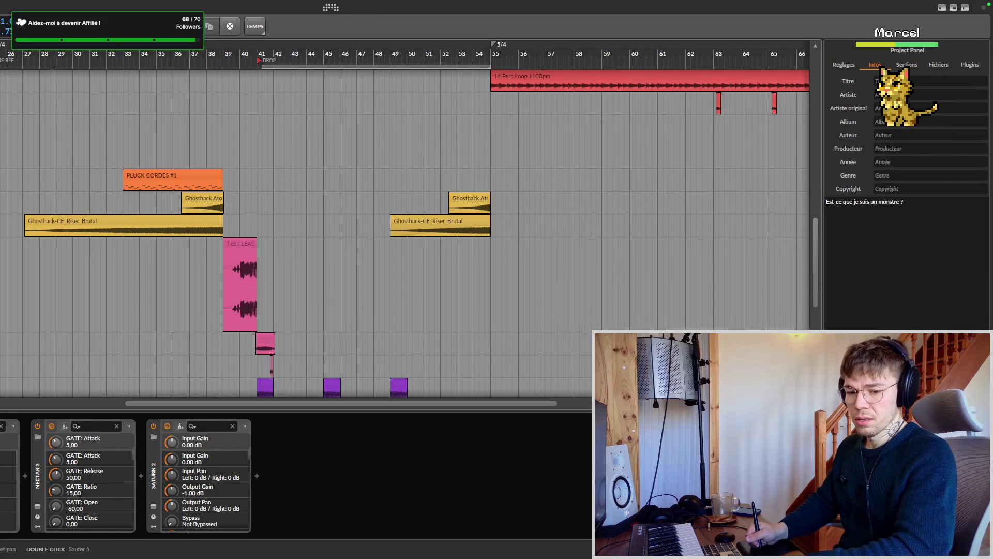
key("super+Tab")
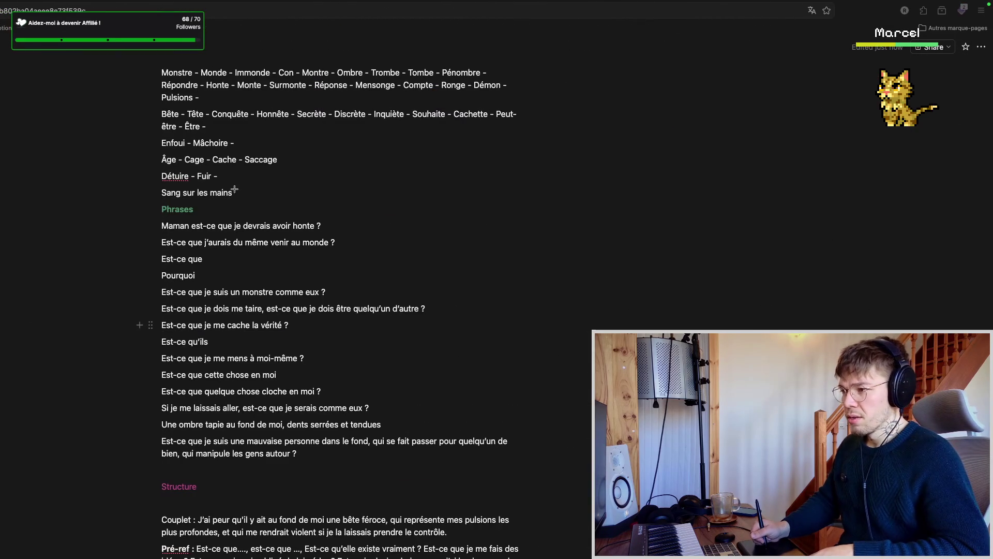
left_click(325, 227)
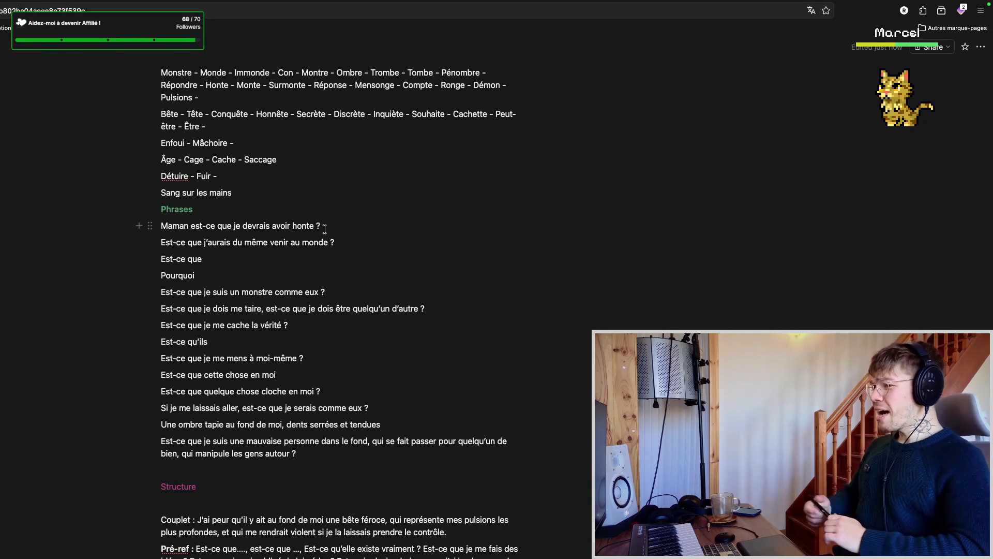
- Rewrite the unfinished 'Est-ce que' line as 'Est-ce qu'ils ont raison,' in the Phrases list
key("Down")
key("Down")
key("Down")
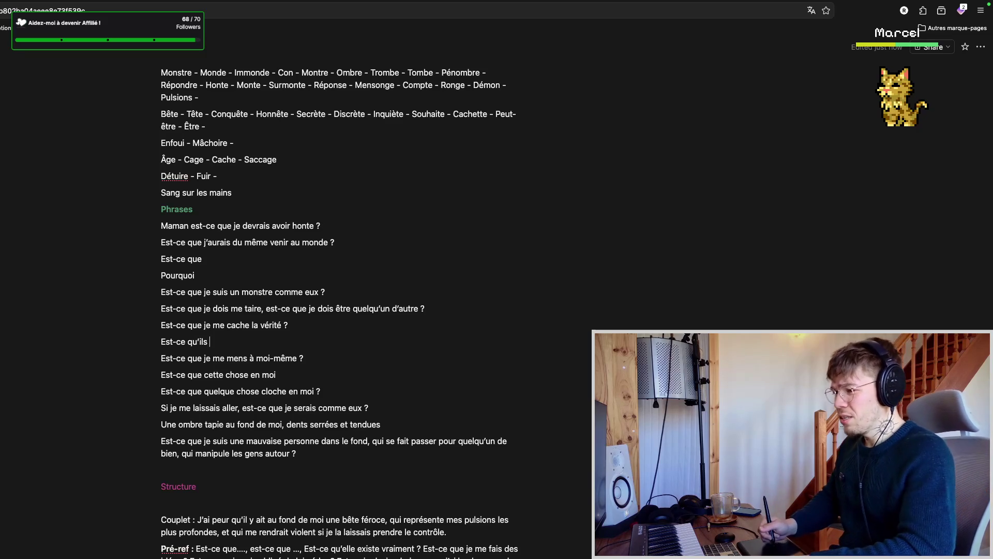
left_click(256, 262)
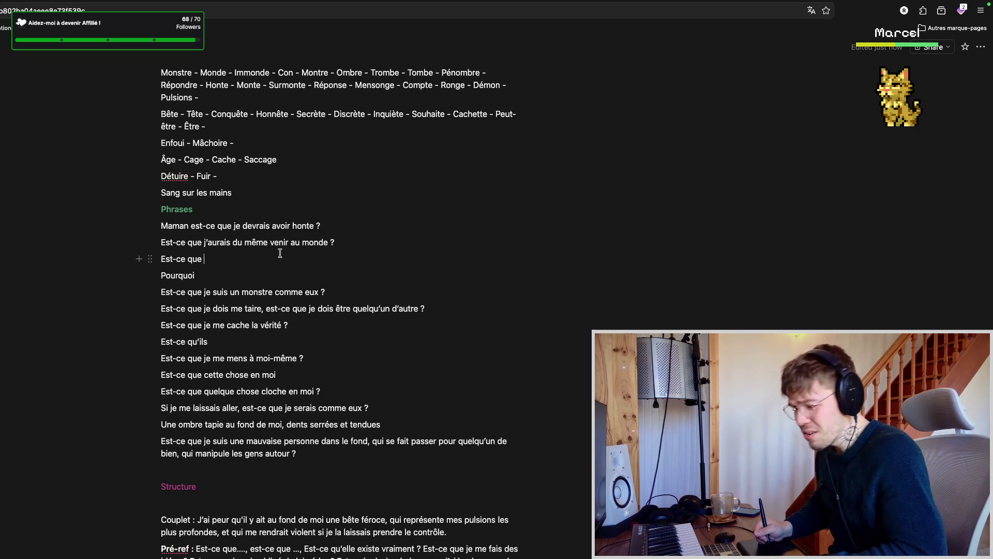
key("super+Tab")
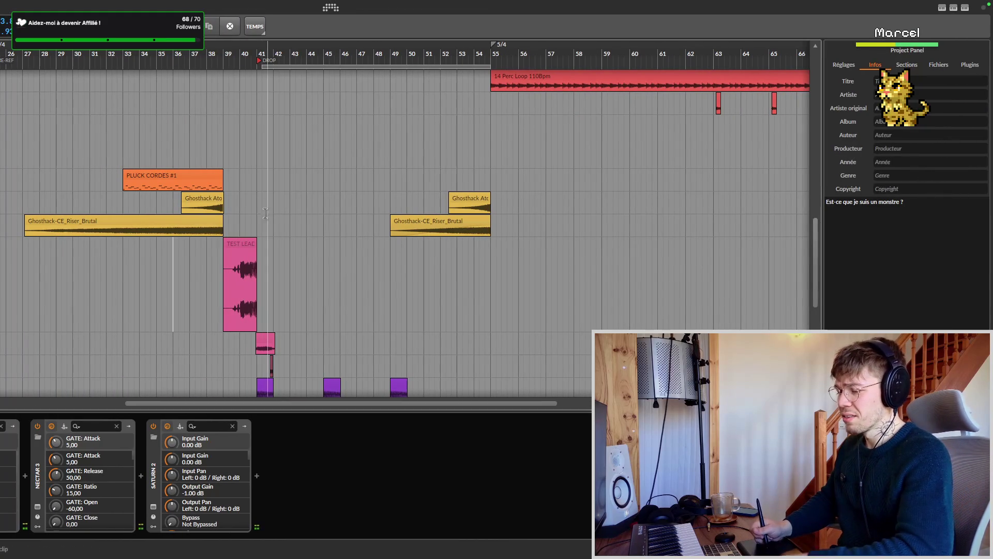
key("super+Tab")
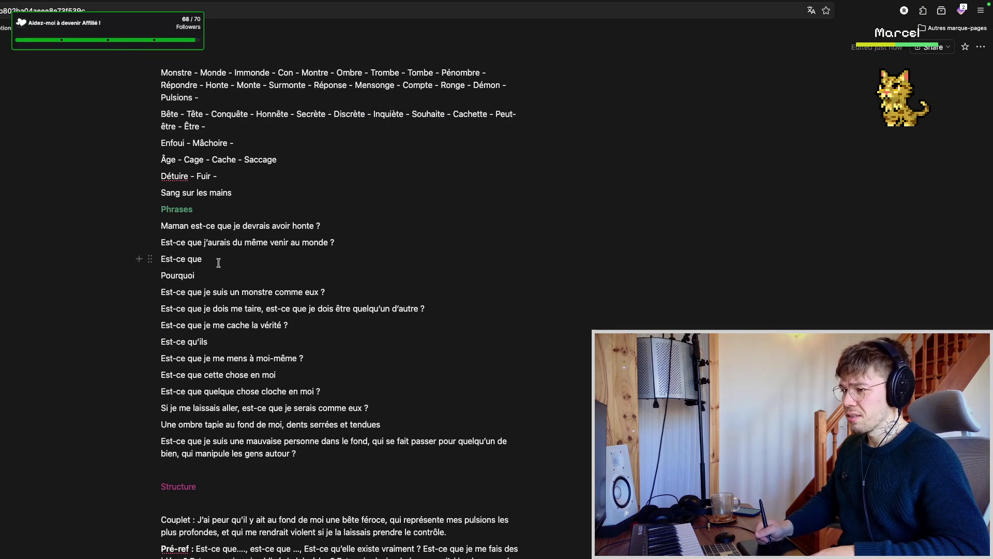
key("BackSpace")
type("'ils ont raison,")
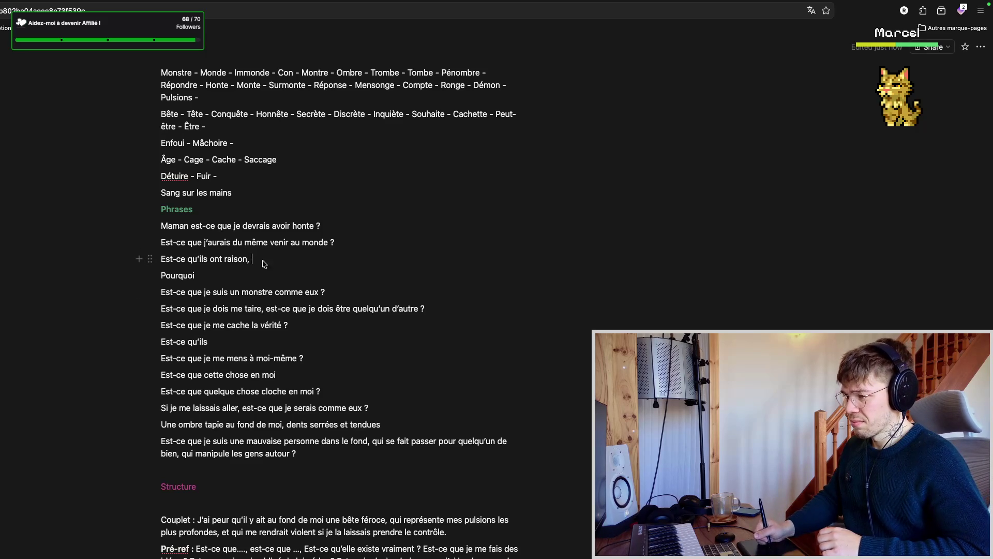
scroll(268, 273, "up", 2)
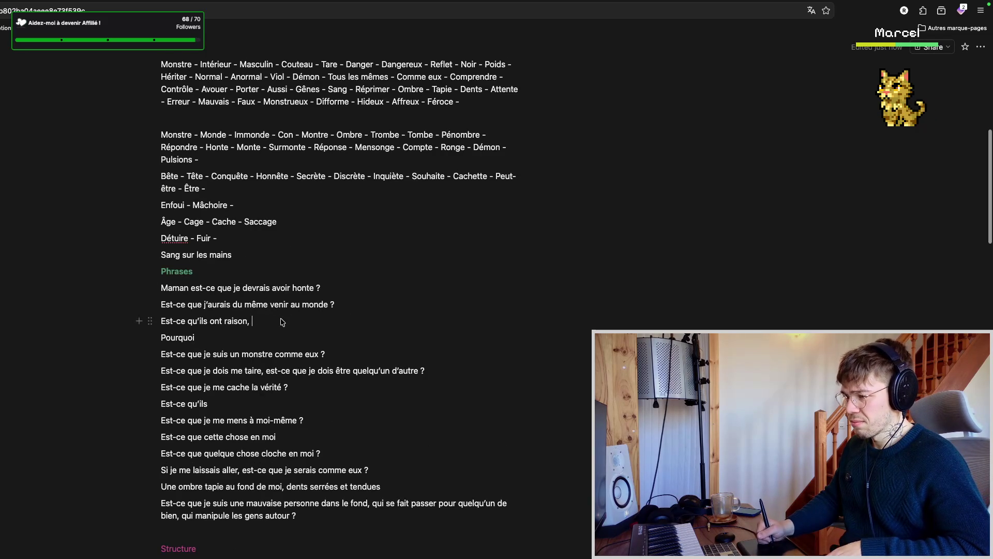
key("super+Tab")
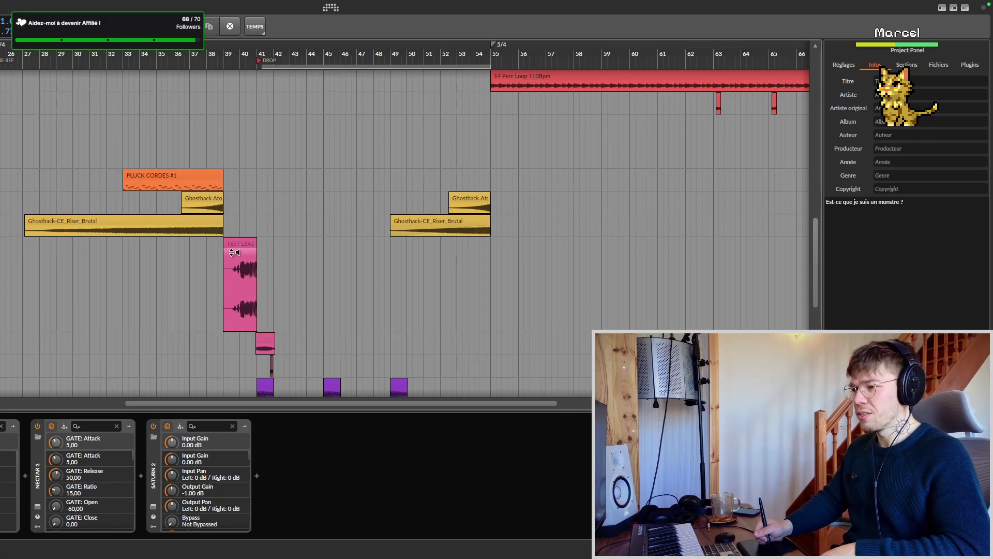
- Switch Bitwig Studio's audio source back on in Loopback and return to Notion
key("alt+Tab")
key("alt+Tab")
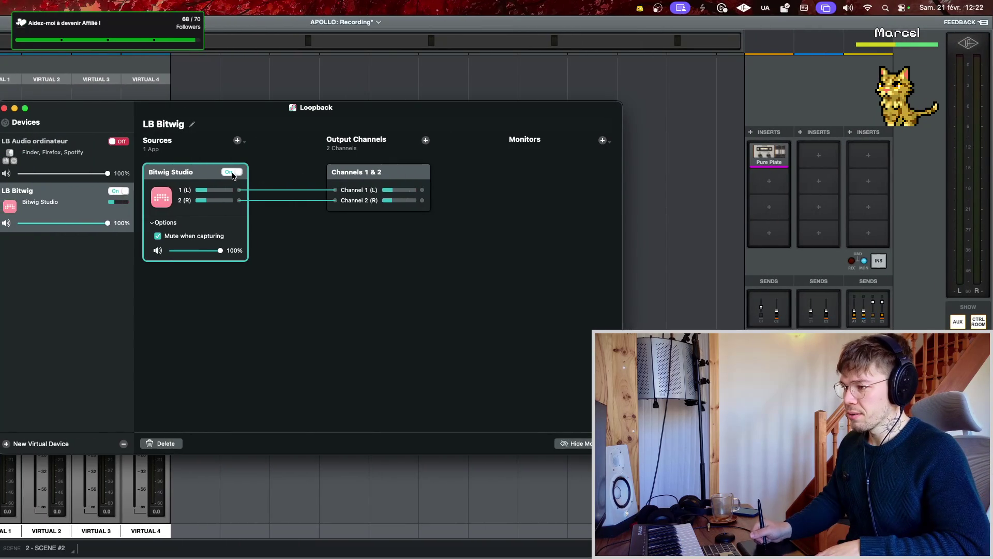
left_click(232, 172)
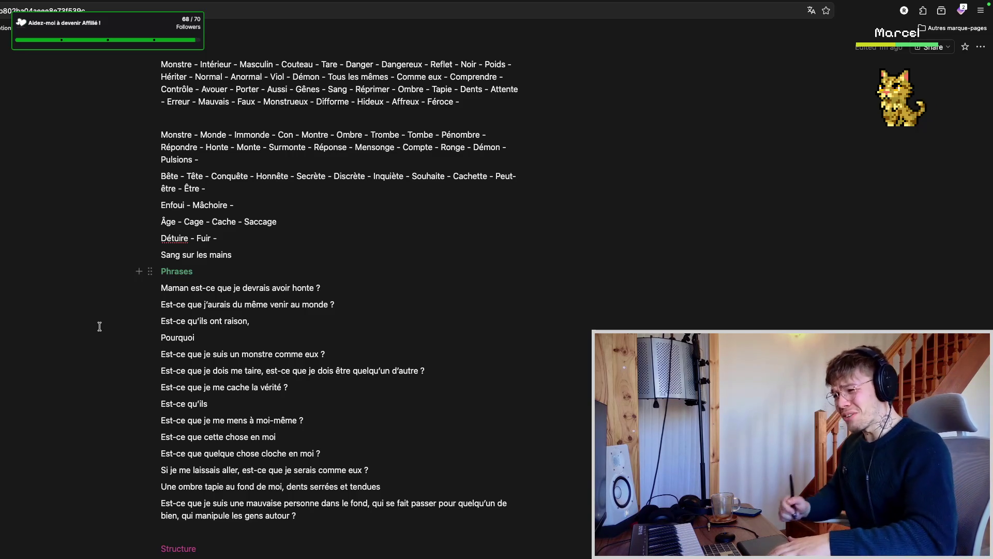
key("super+Tab")
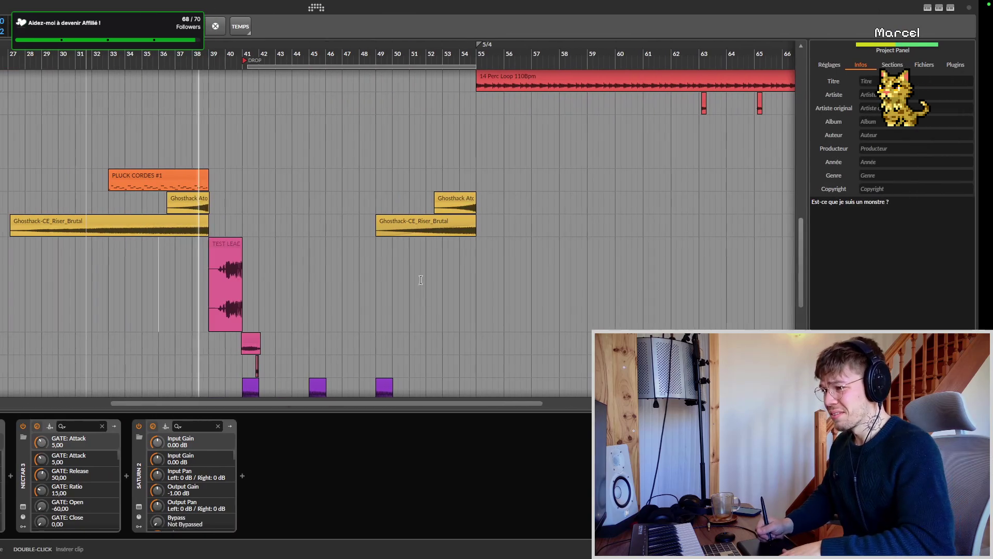
scroll(286, 279, "left", 5)
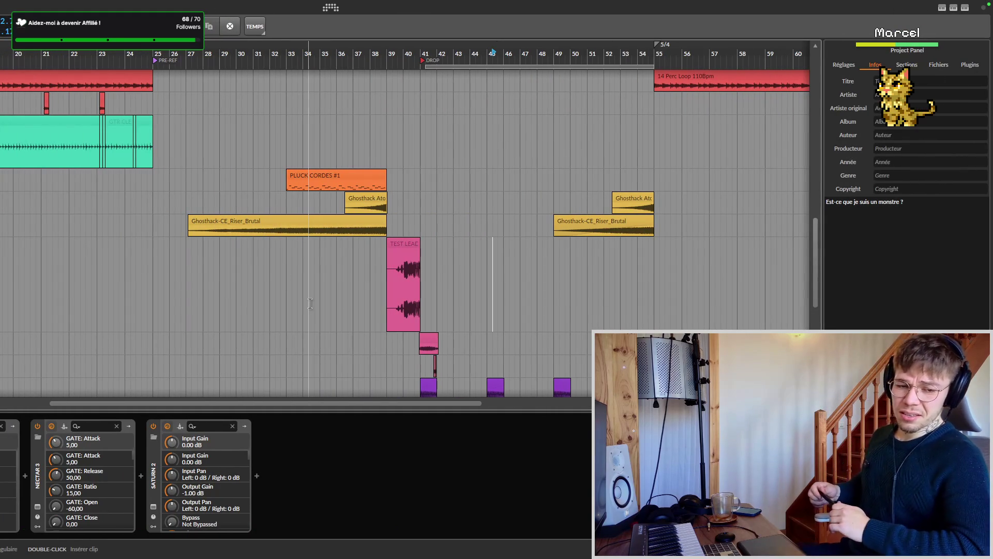
key("super+Tab")
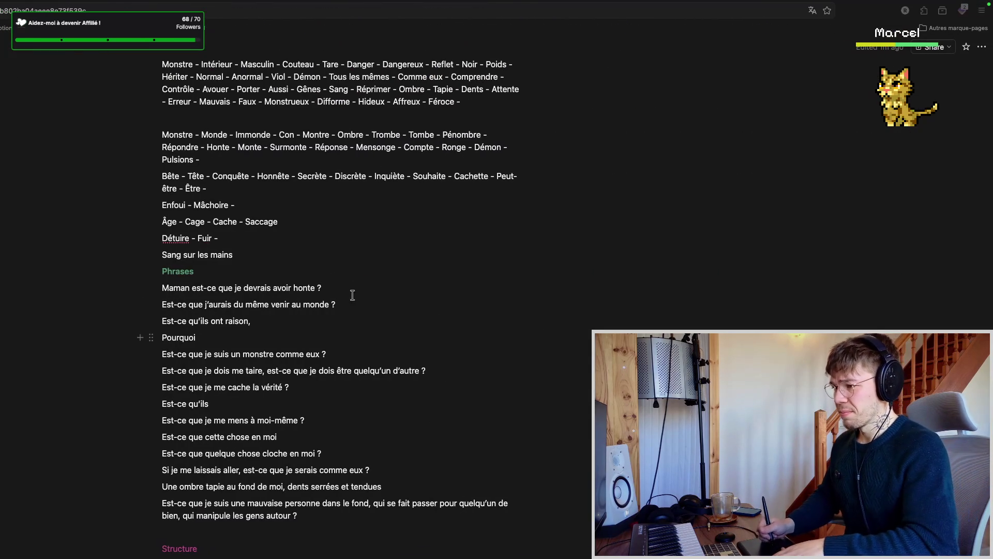
mouse_move(249, 321)
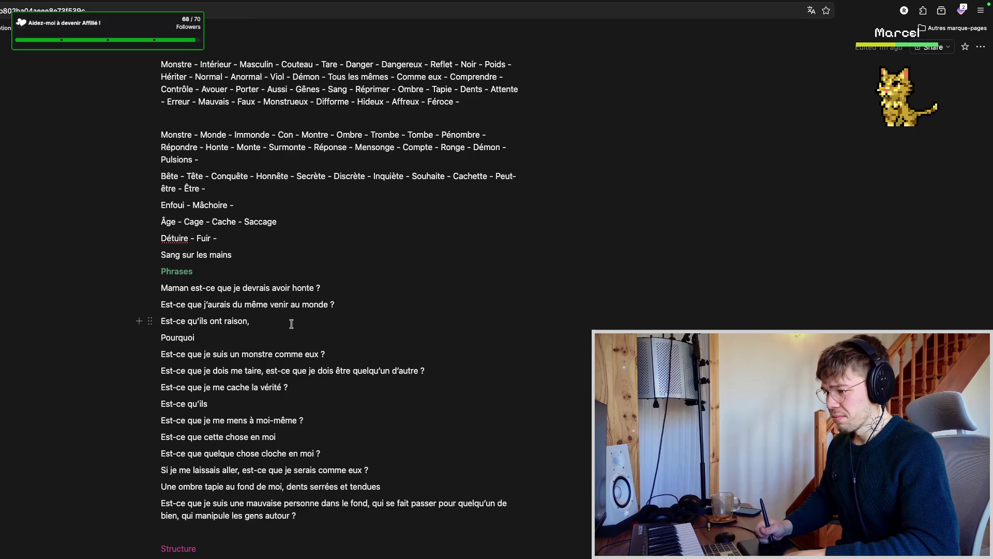
left_click(290, 326)
scroll(299, 284, "down", 3)
scroll(333, 224, "up", 3)
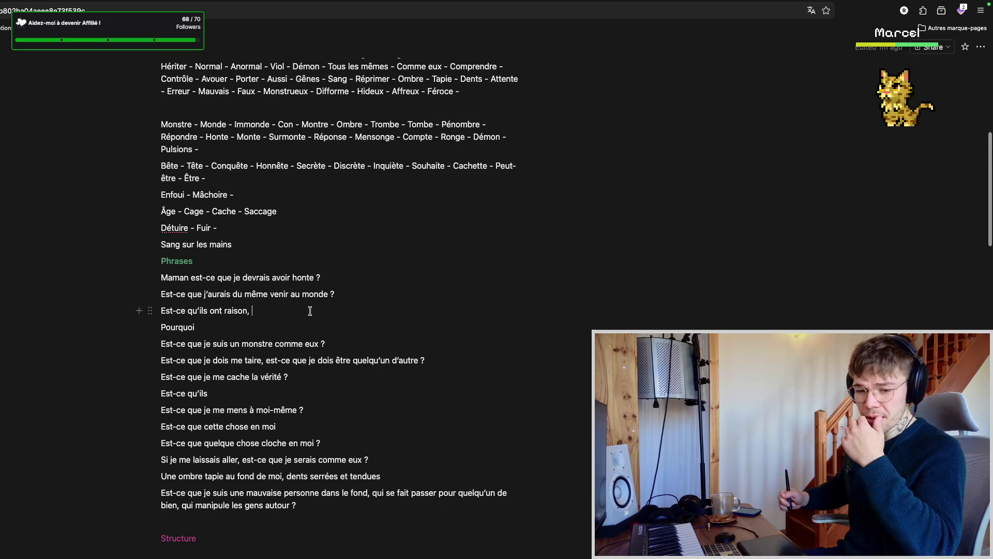
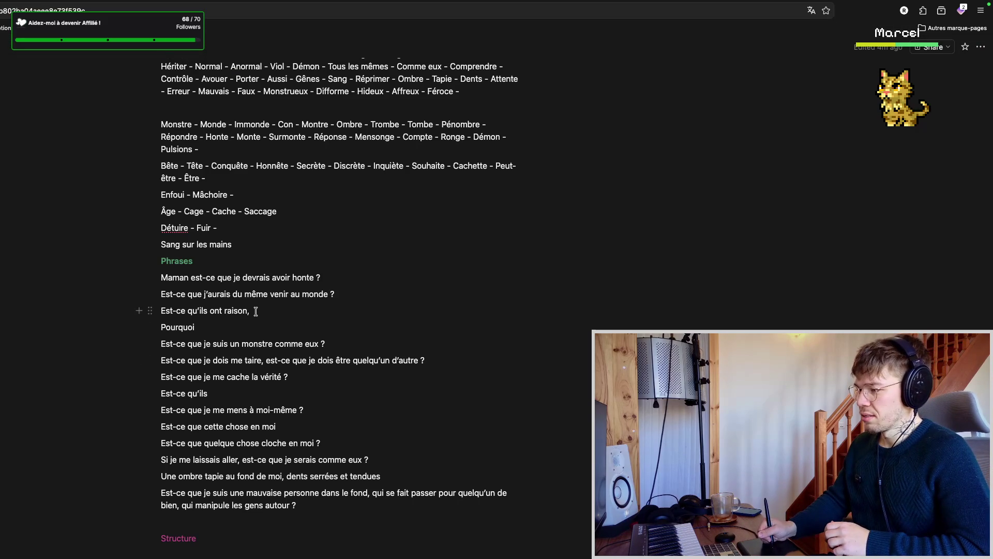
scroll(287, 295, "up", 3)
scroll(299, 326, "down", 2)
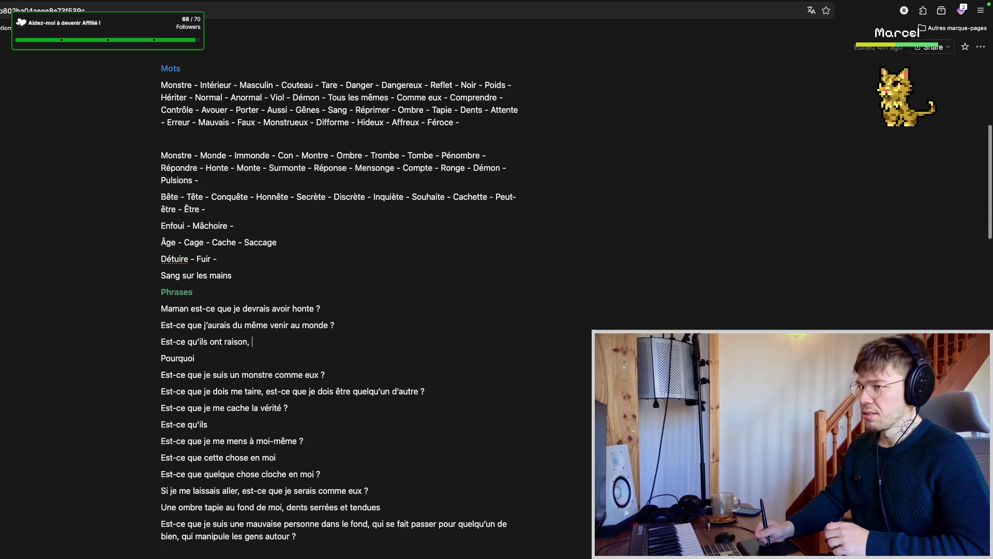
- Switch from the lyric notes to the rhyme dictionary's dents lexical-field list
key("ctrl+Tab")
scroll(218, 106, "up", 2)
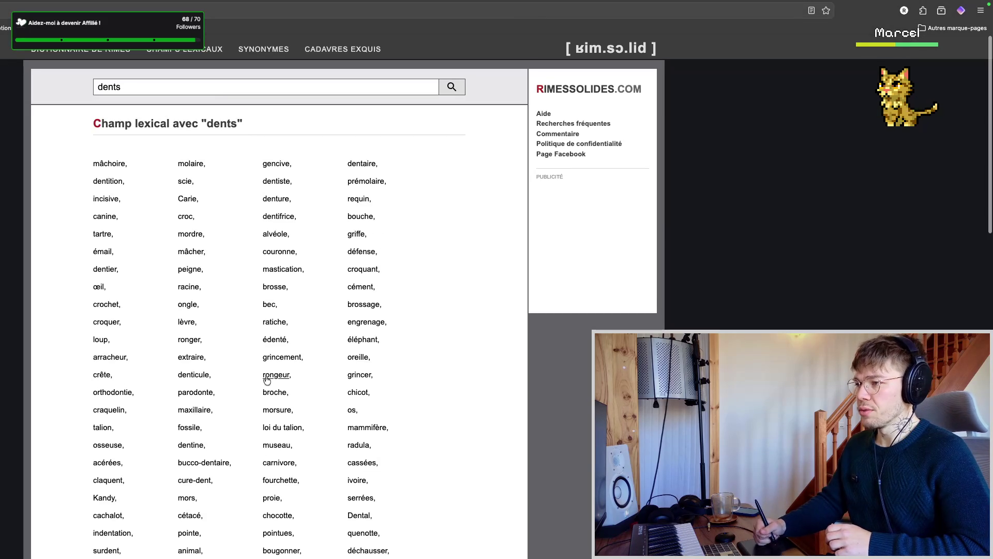
- Replace the search word dents with raison, run the lexical-field search, then return to the notes
double_click(220, 87)
type("raison")
key("Return")
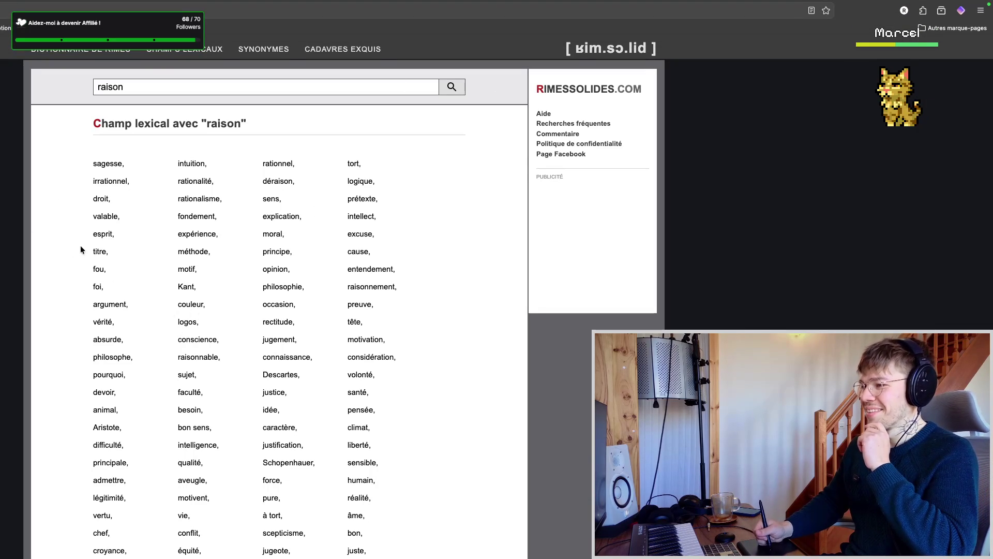
scroll(69, 272, "down", 1)
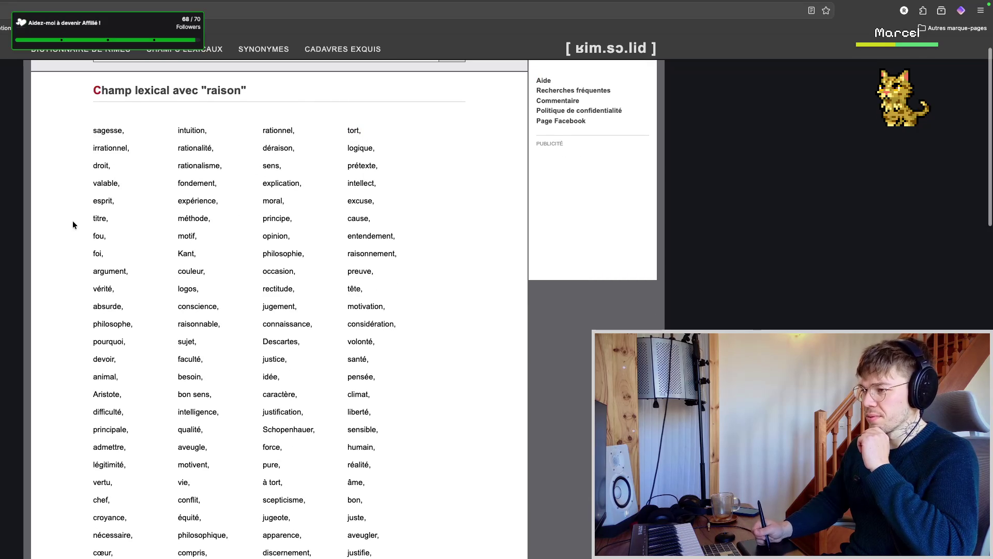
scroll(63, 225, "down", 1)
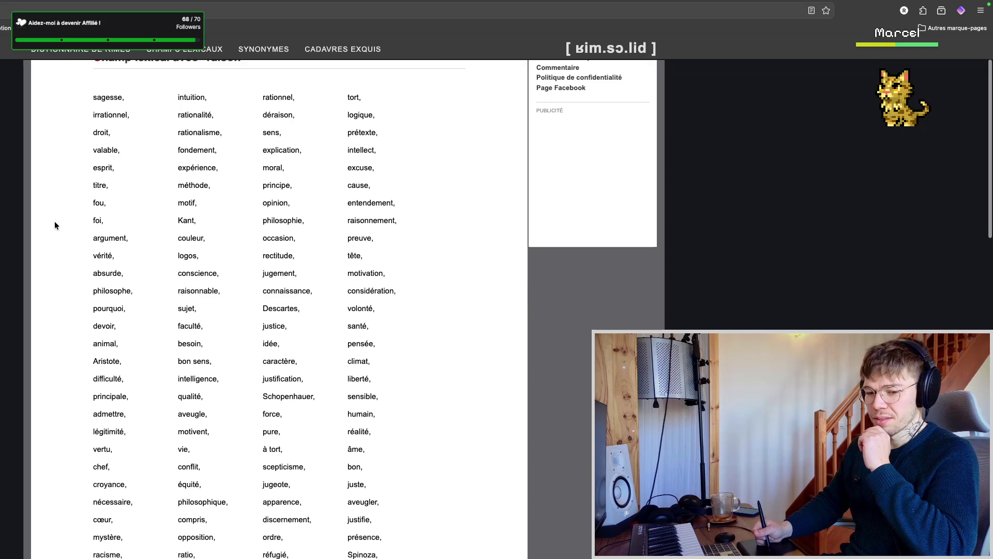
scroll(52, 224, "up", 1)
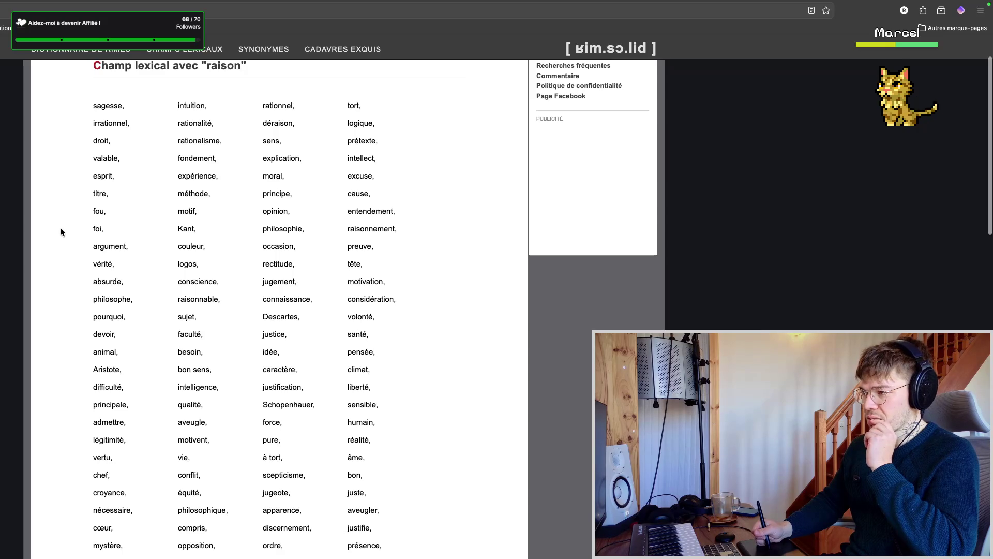
scroll(70, 236, "up", 2)
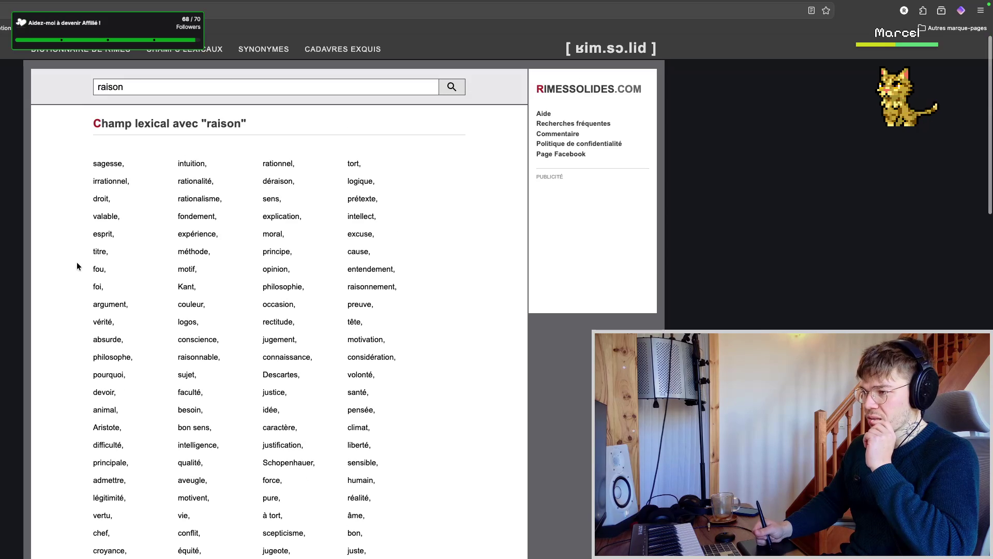
scroll(78, 265, "down", 1)
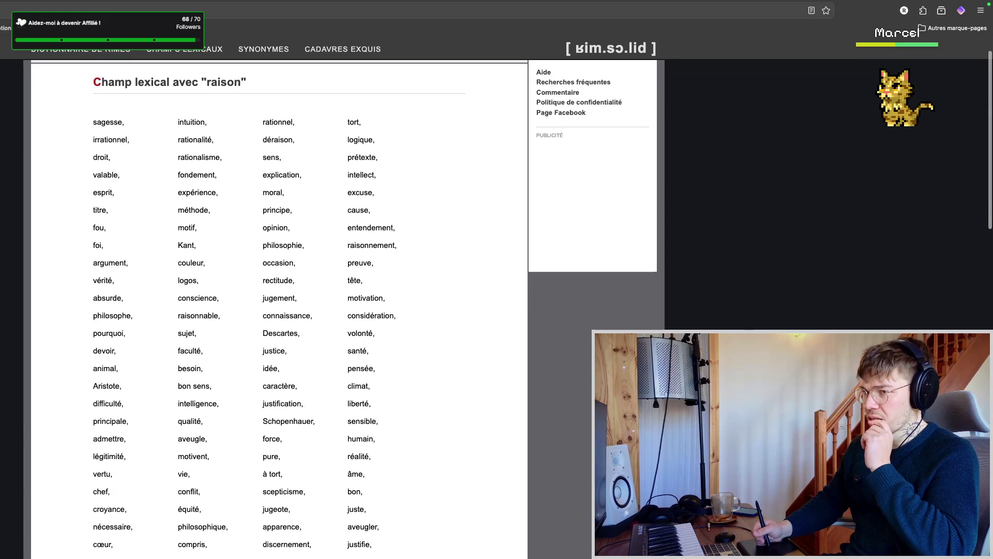
key("ctrl+w")
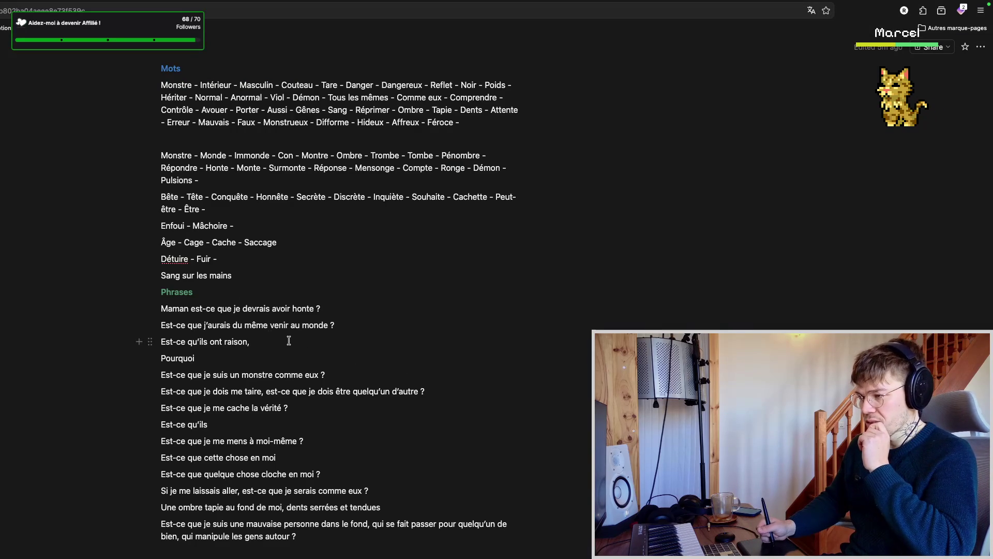
scroll(289, 339, "down", 2)
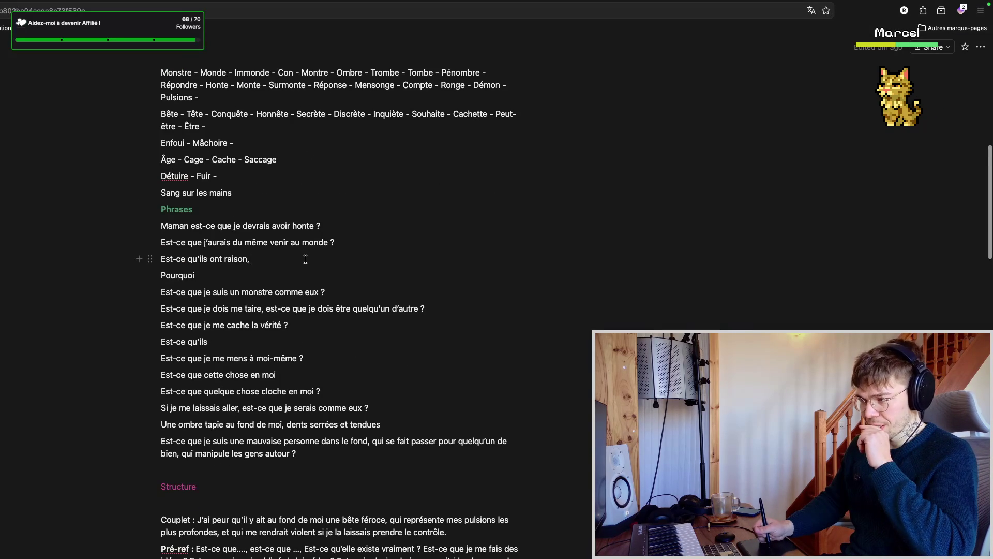
scroll(303, 256, "down", 2)
scroll(304, 270, "up", 3)
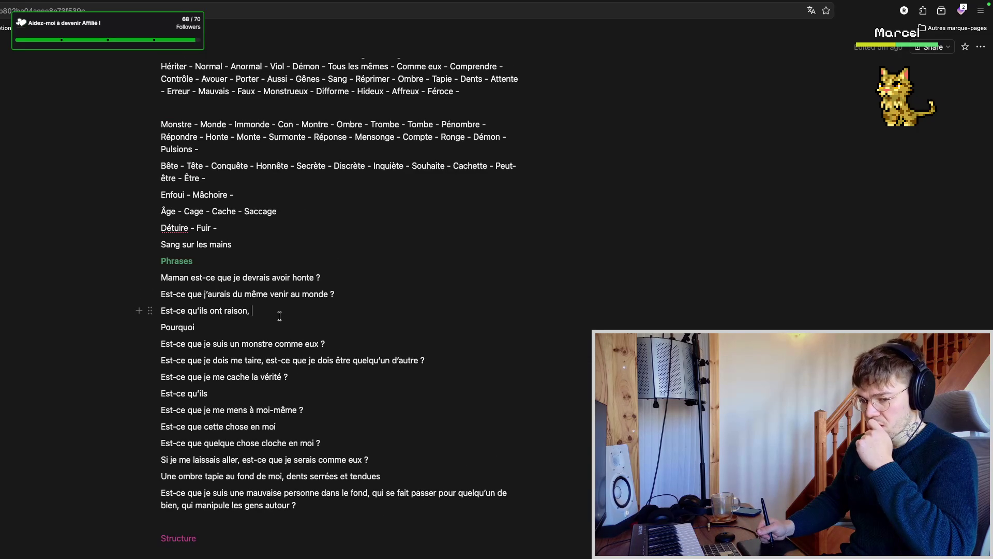
scroll(279, 317, "down", 1)
scroll(283, 307, "down", 1)
scroll(285, 294, "up", 2)
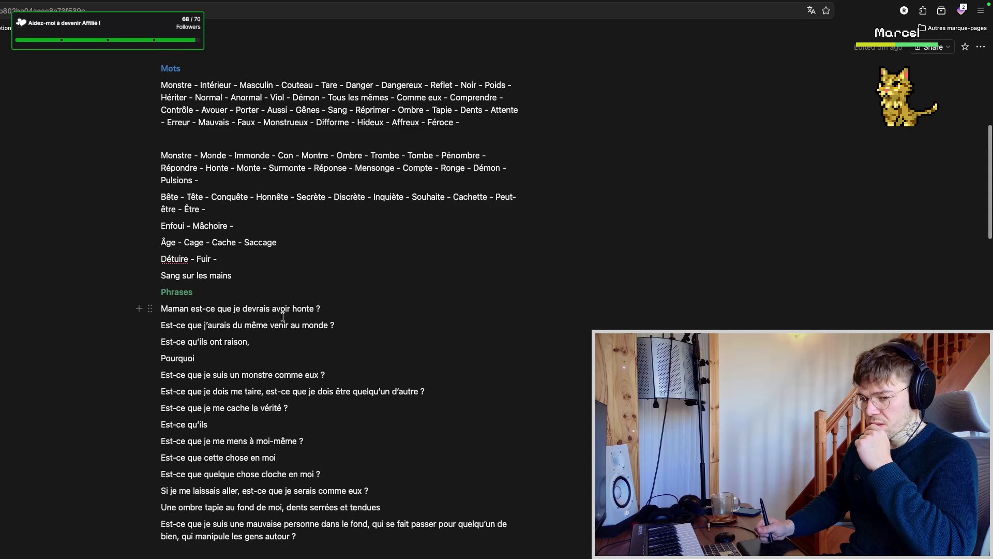
- Resume editing Phrases and add an empty line after "Est-ce que je me cache la vérité ?"
left_click(276, 334)
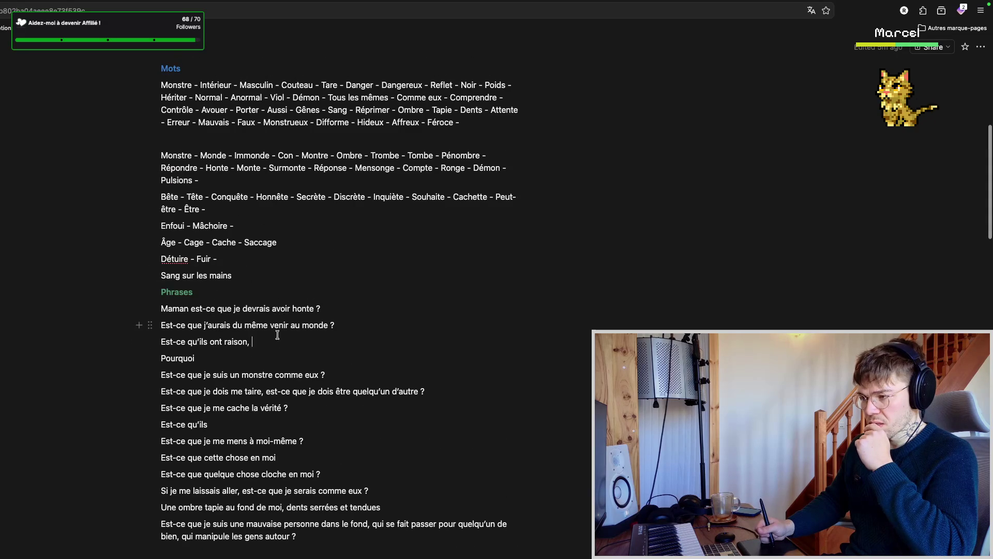
scroll(293, 342, "down", 1)
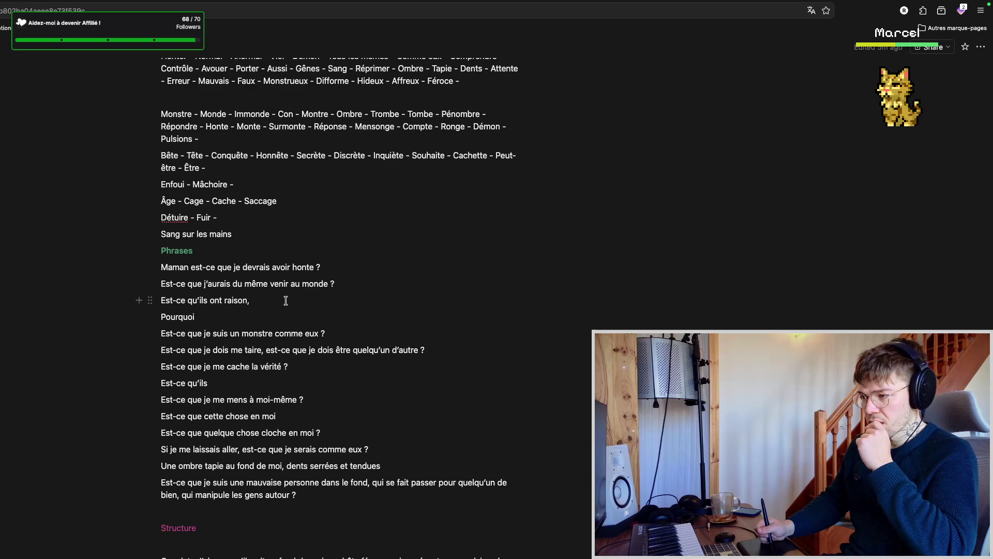
scroll(297, 307, "down", 2)
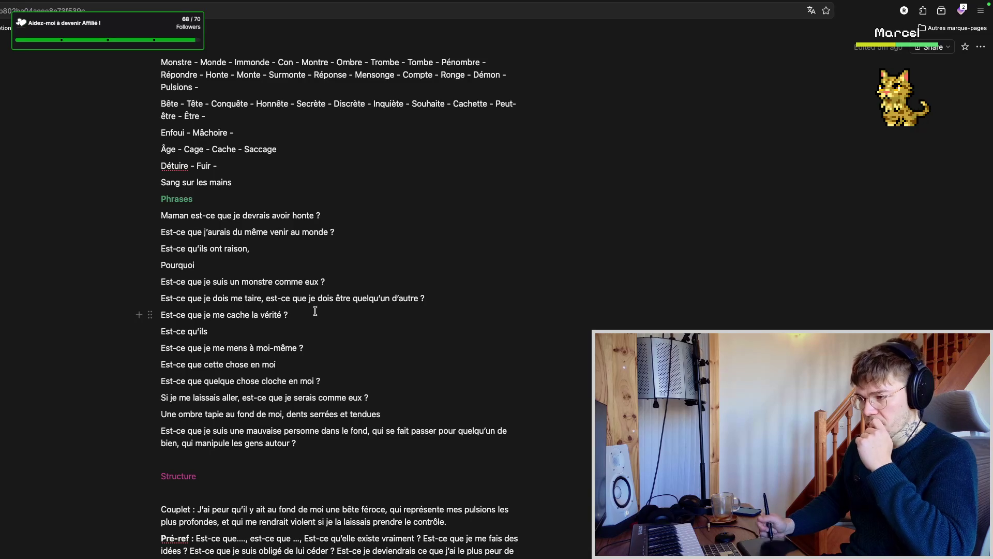
key("Return")
type("Est-ce que tout ")
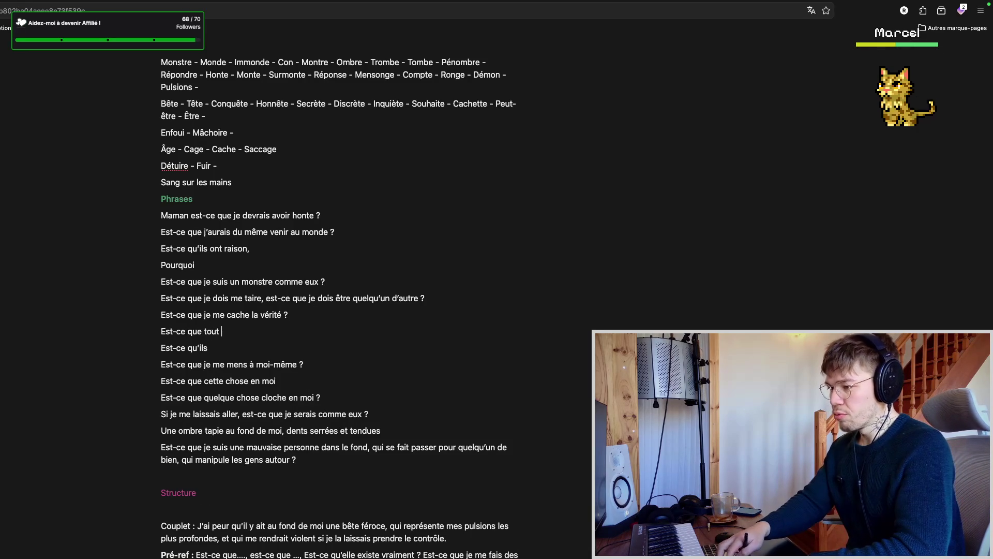
key("BackSpace")
key("BackSpace")
type("s les ")
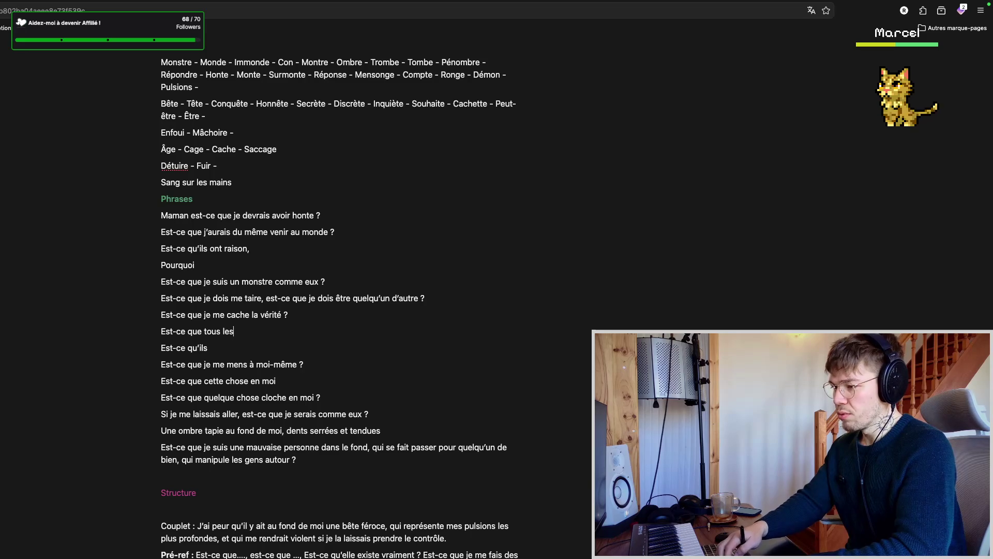
type("hommes ...")
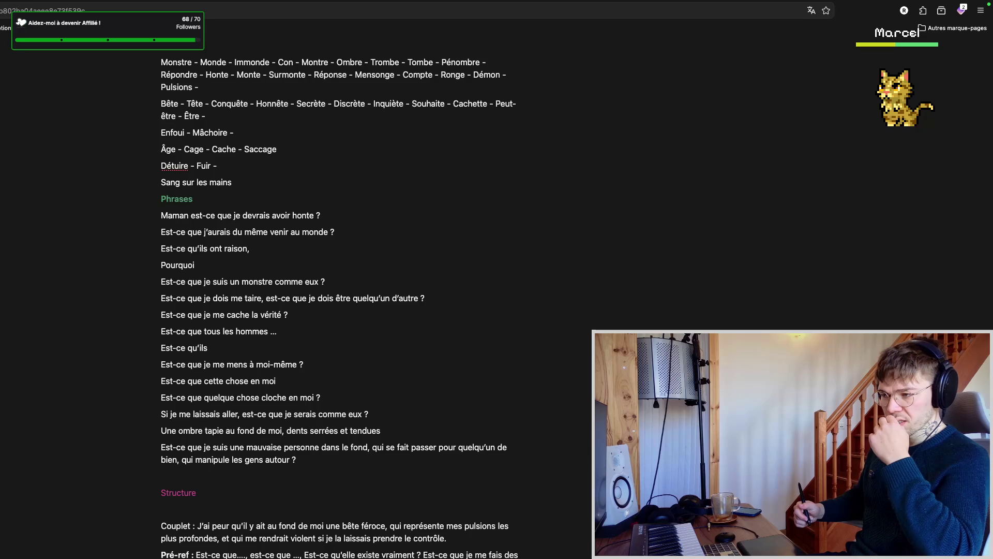
- Write "Est-ce que tous les hommes ..." and "Est-ce que j'ai en moi ..." as new Phrases lines
key("Return")
type("Est-ce que j'ai en moi")
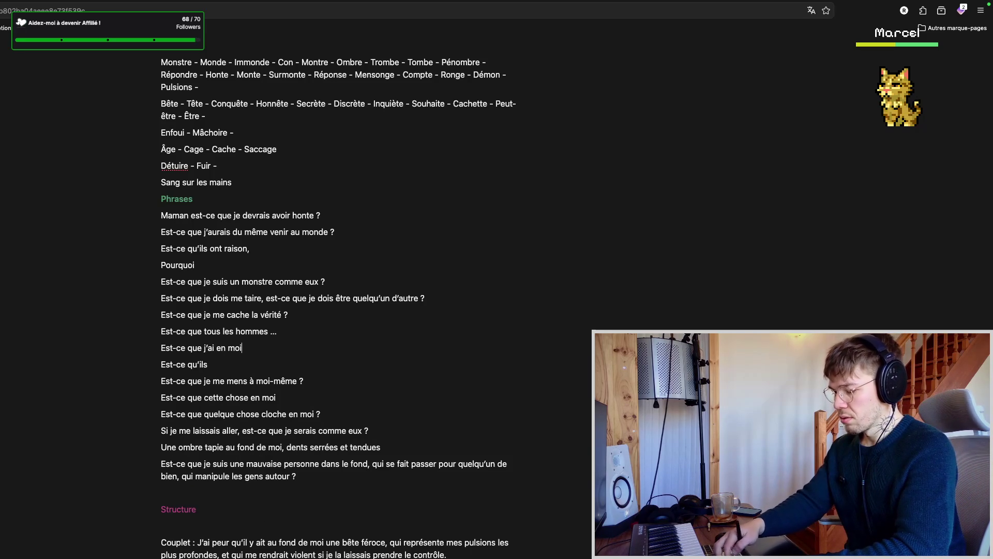
type(" ...")
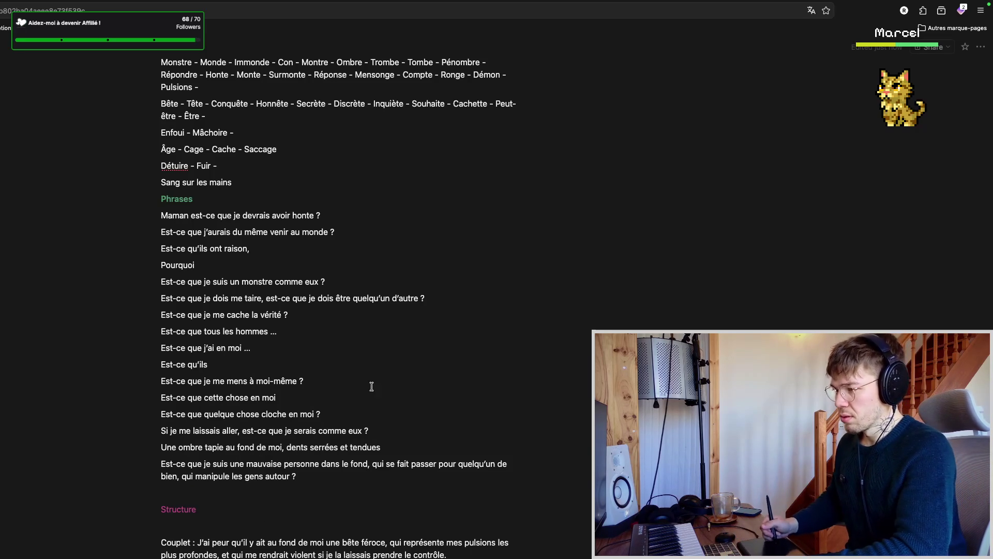
left_click(304, 241)
scroll(300, 252, "up", 1)
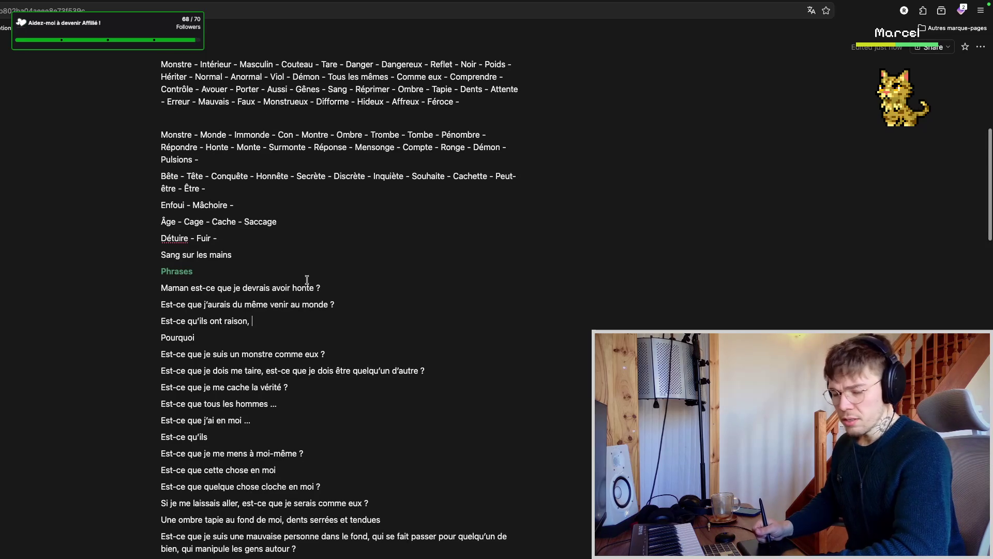
scroll(306, 266, "down", 2)
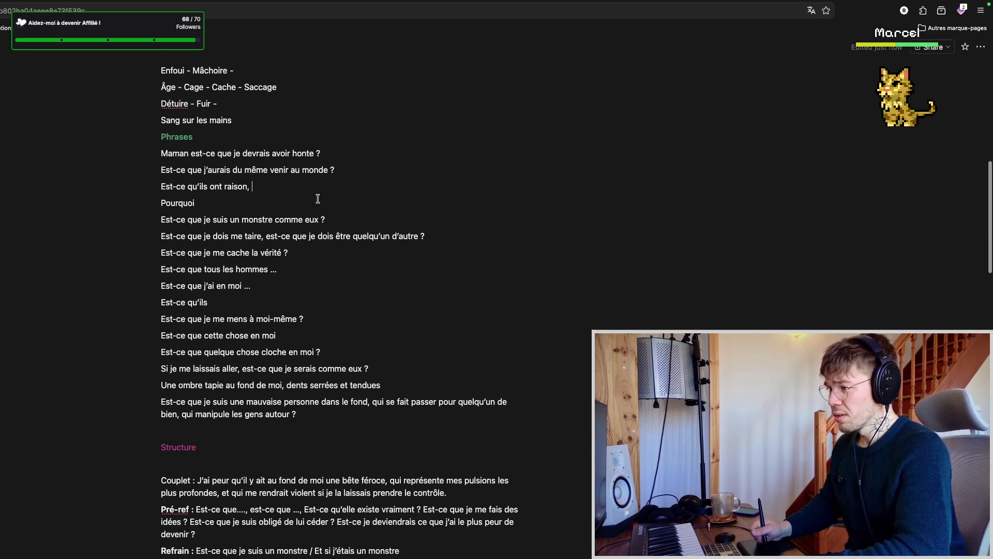
- Glance at the Bitwig arrangement, come back, and reopen the raison word list
key("ctrl+Left")
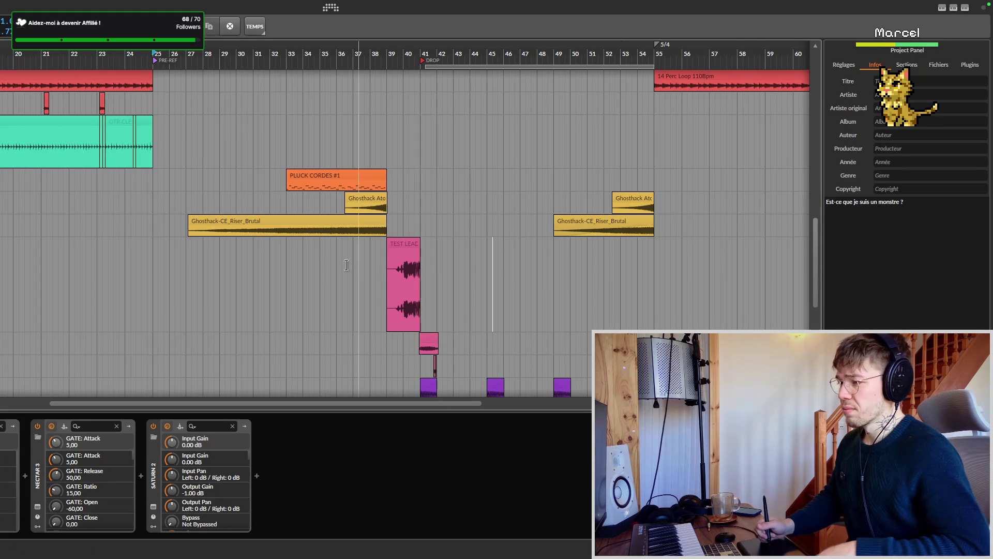
key("ctrl+Right")
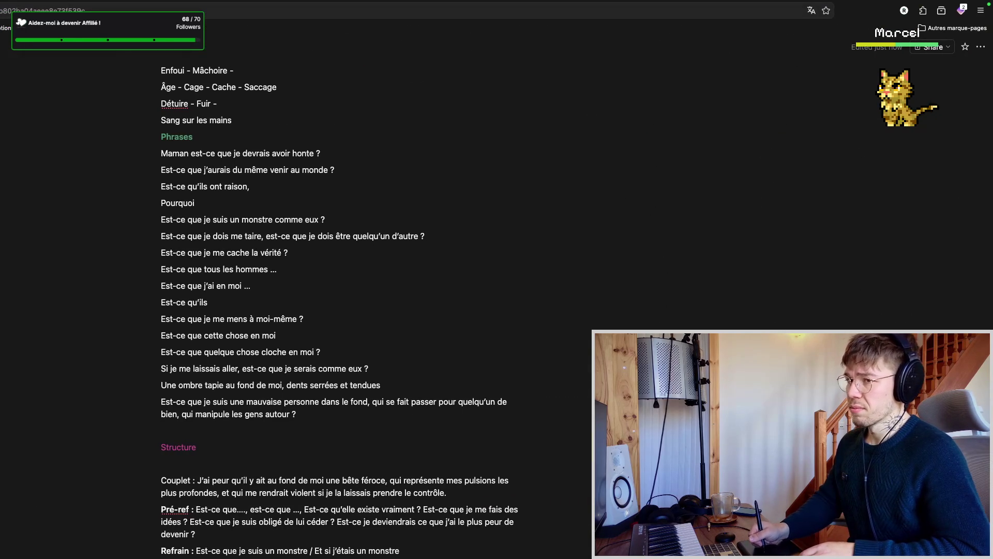
key("ctrl+Tab")
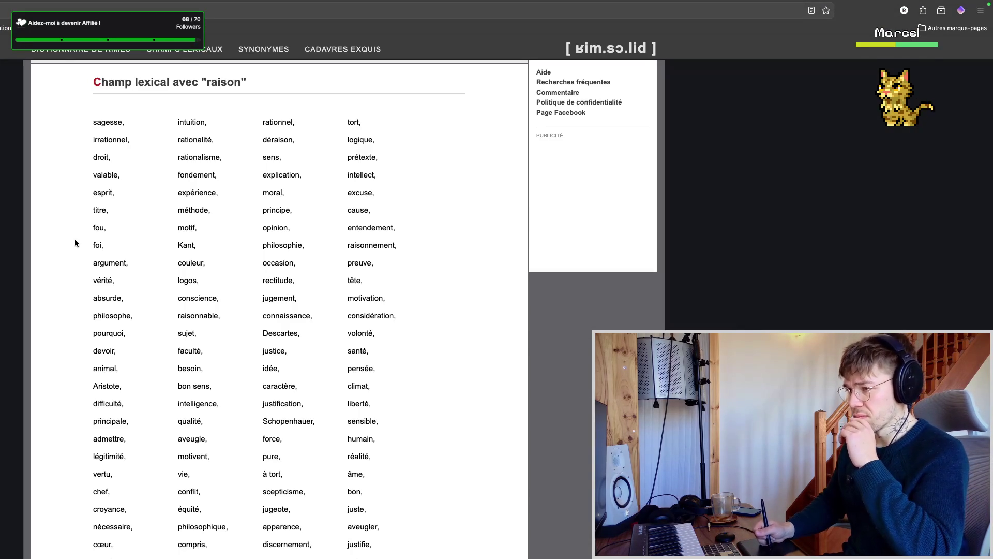
scroll(66, 247, "down", 1)
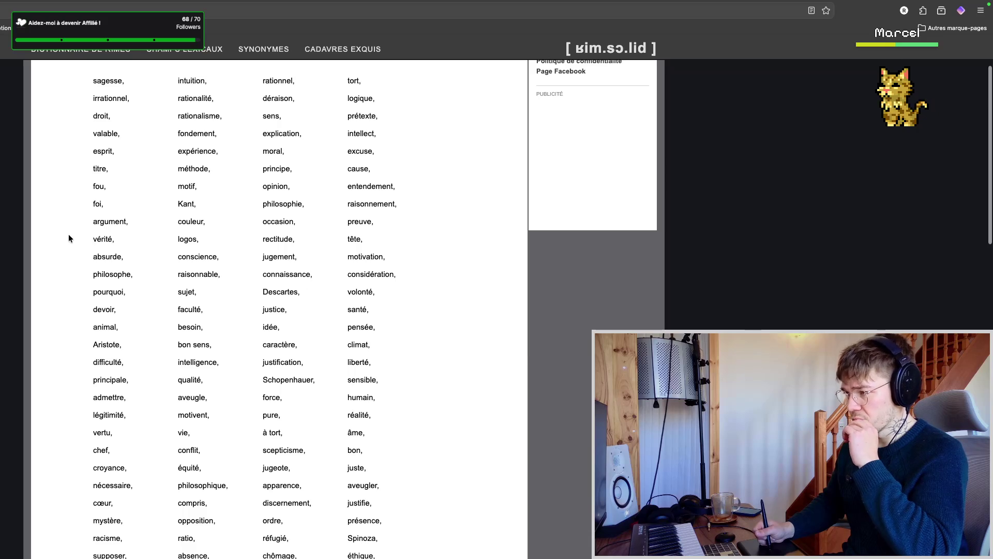
scroll(70, 265, "down", 1)
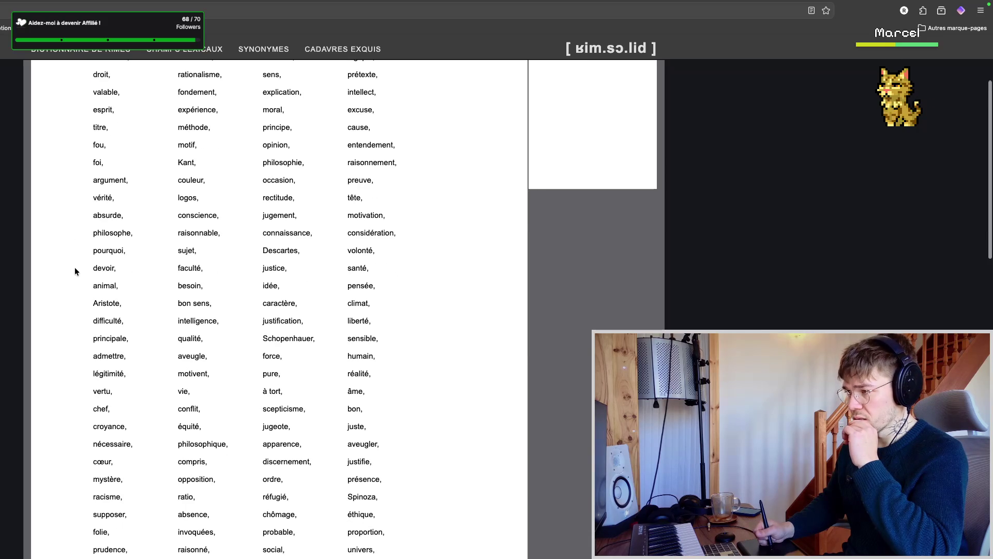
scroll(74, 275, "down", 1)
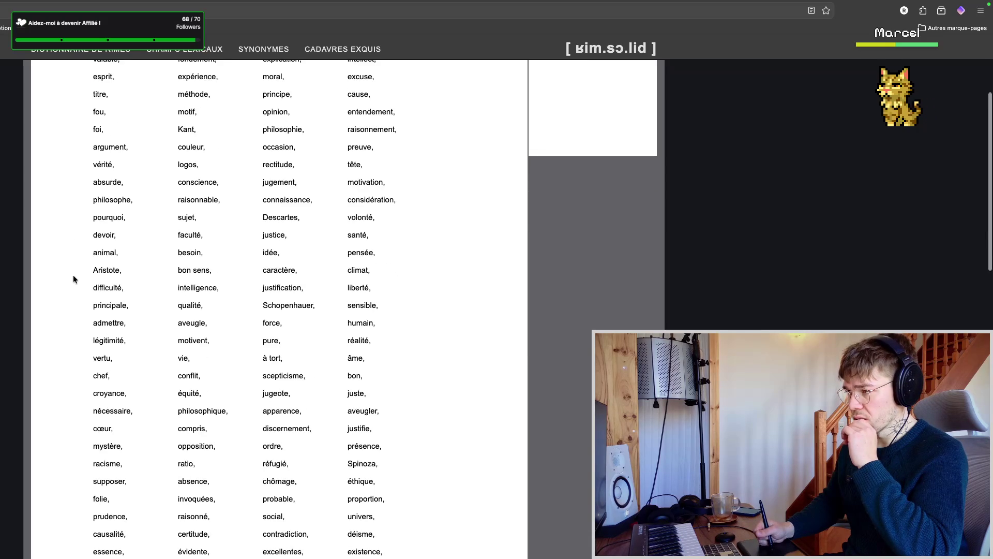
scroll(76, 275, "up", 1)
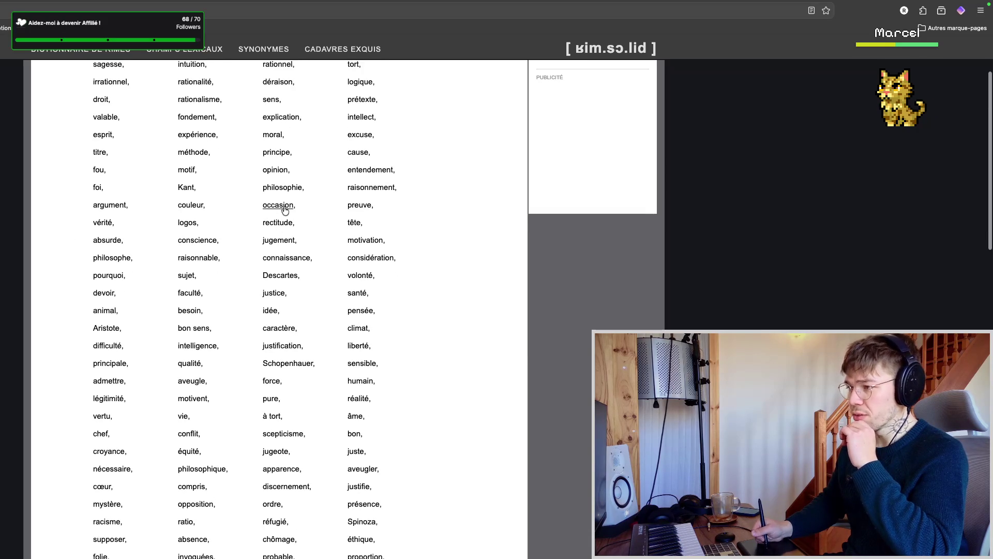
- After browsing the raison list, return to the Notion lyric notes
key("ctrl+Tab")
scroll(330, 250, "up", 3)
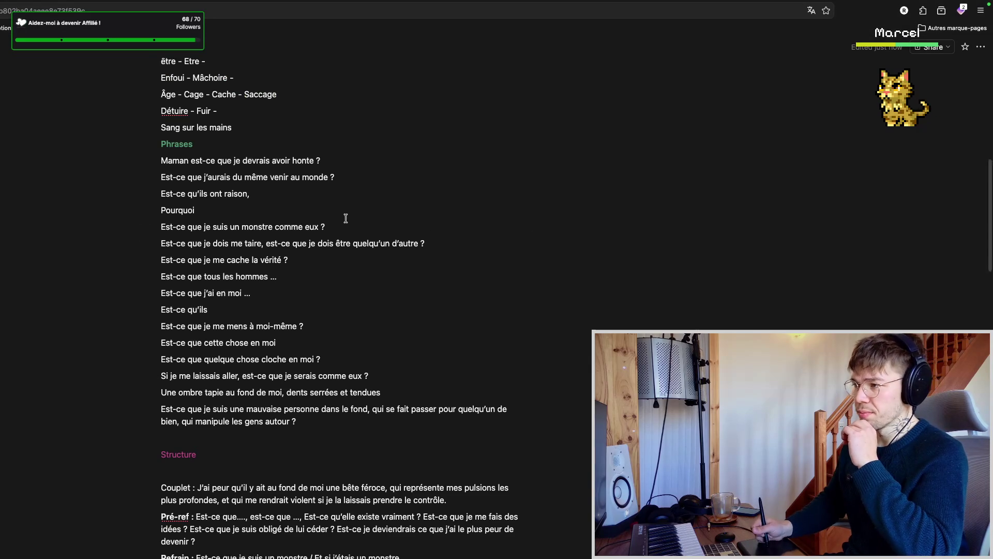
scroll(329, 250, "up", 2)
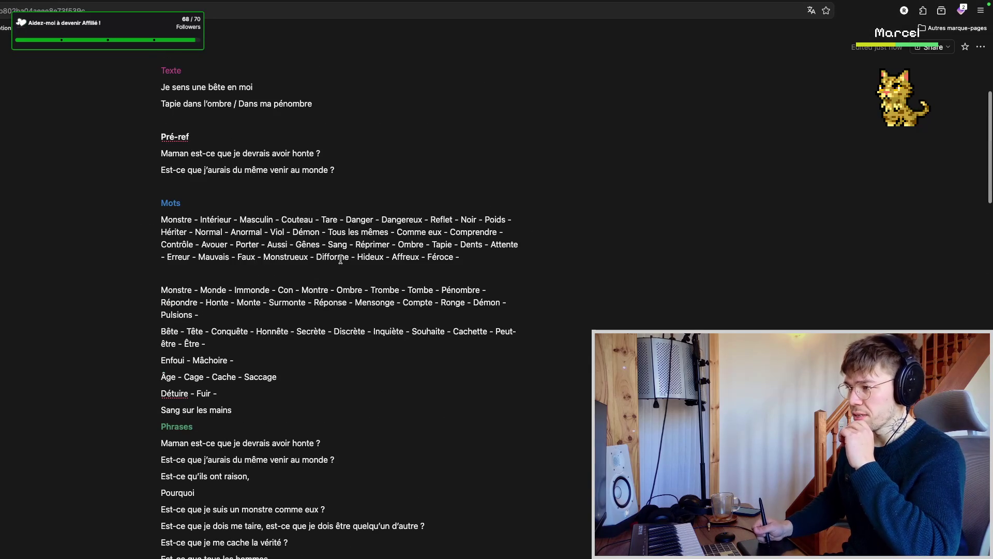
- Append Occasion after Pulsions in the second word list, then go back to the dictionary
left_click(256, 313)
type("Occasion")
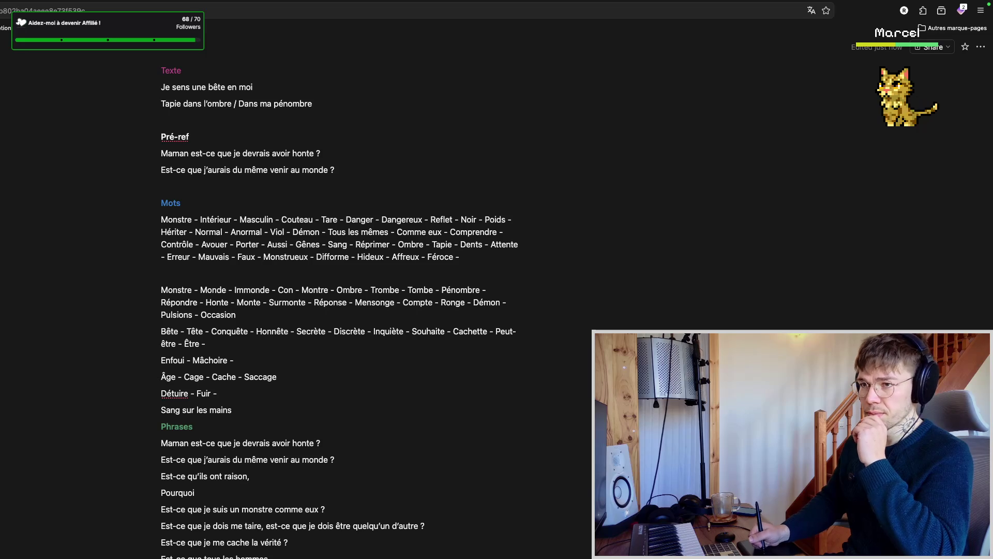
key("ctrl+Tab")
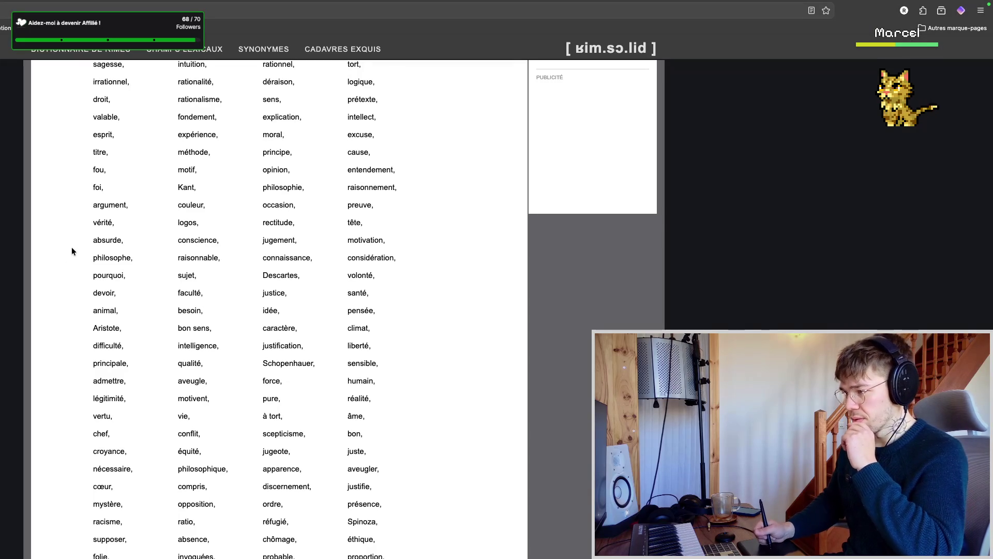
scroll(73, 265, "down", 1)
scroll(69, 275, "down", 1)
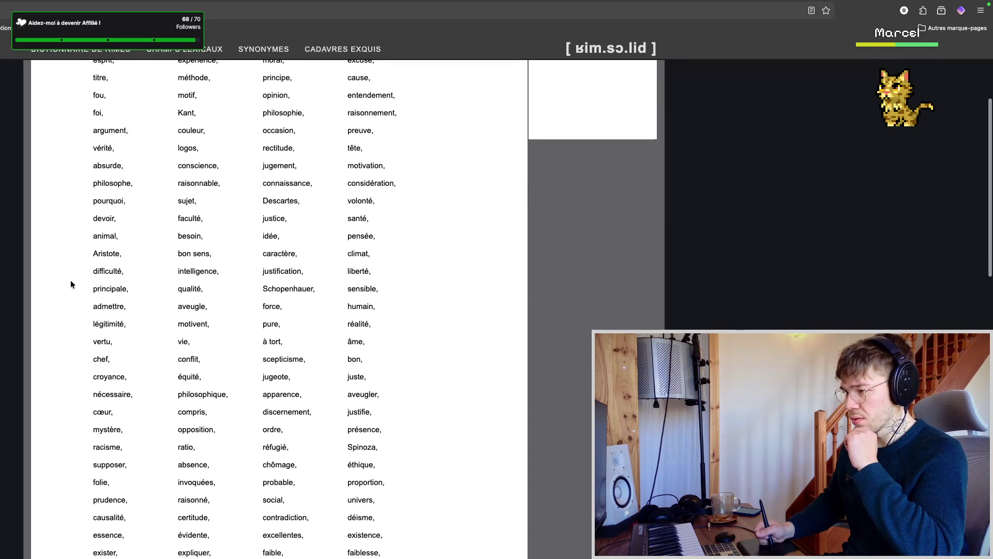
scroll(68, 273, "down", 1)
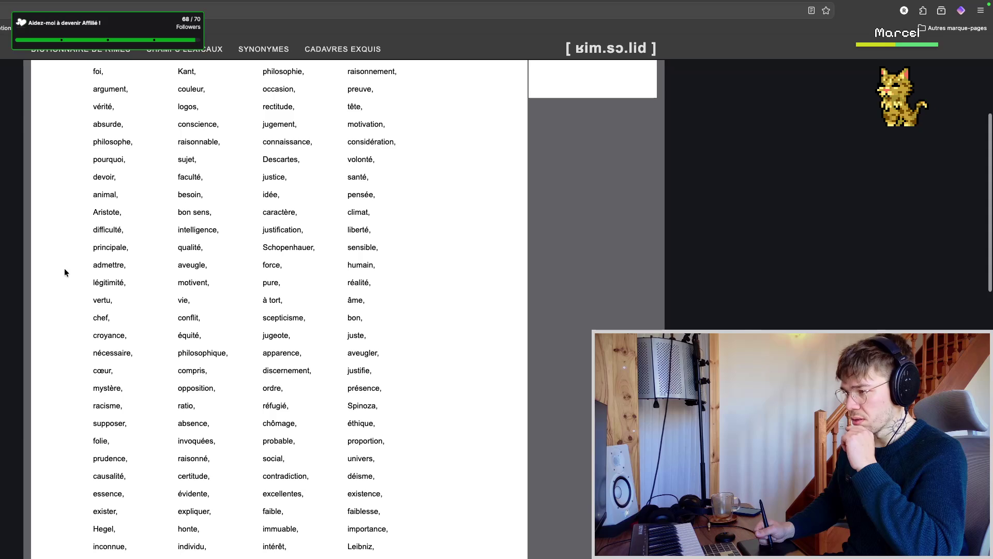
scroll(63, 271, "down", 1)
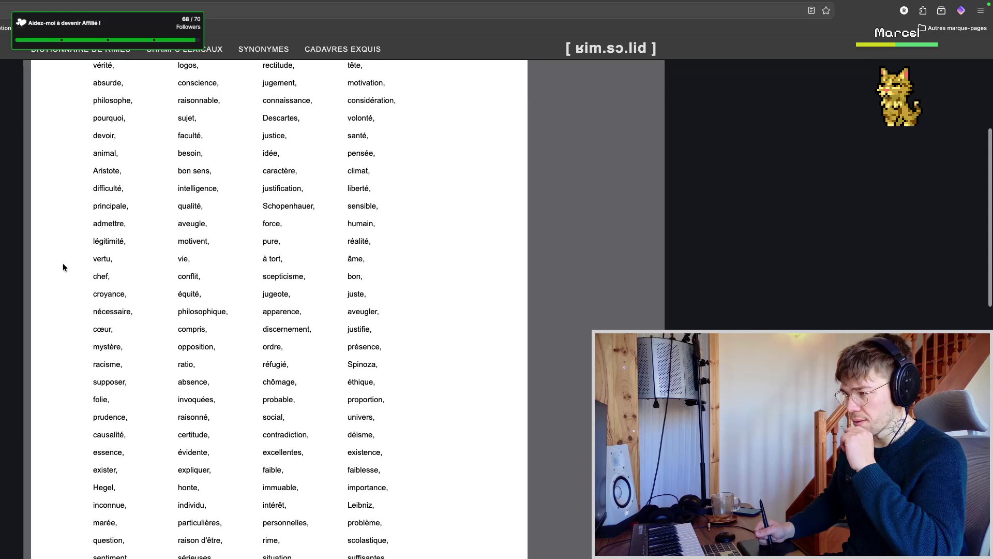
scroll(65, 272, "down", 2)
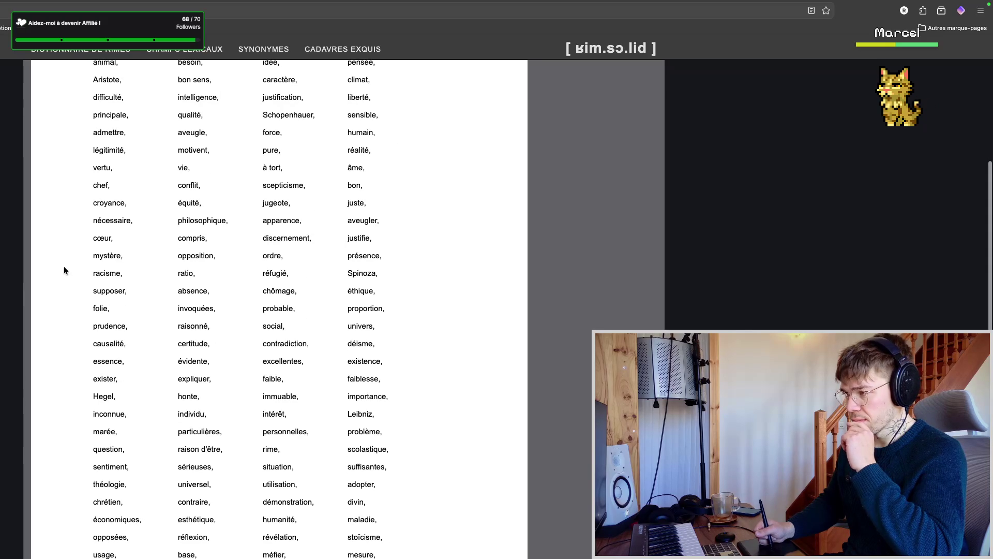
scroll(62, 268, "up", 2)
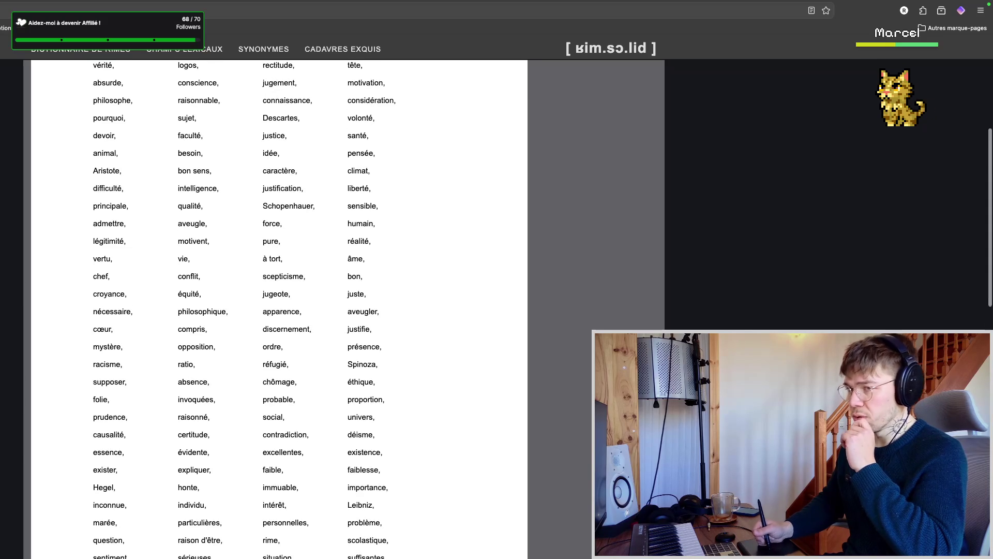
- After reading further down the raison list, return to the Notion notes
key("ctrl+Tab")
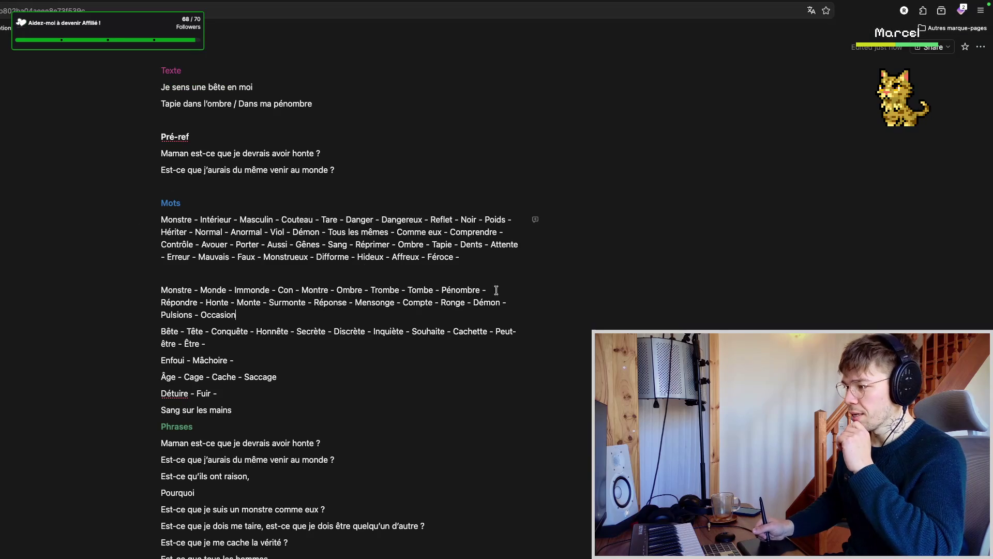
- Append " - Bon - " after Occasion at the end of the second word list
left_click(349, 314)
type("- Bon -")
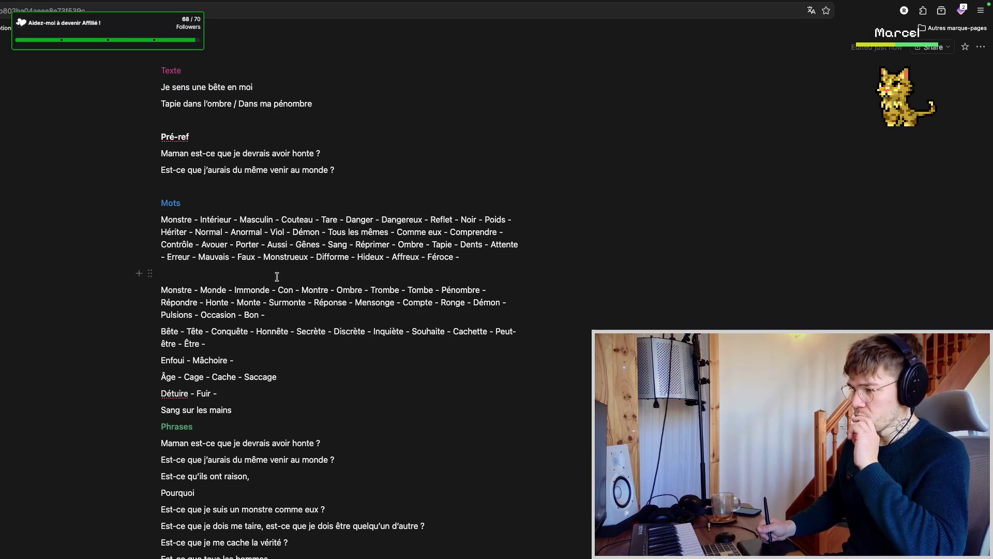
scroll(310, 310, "down", 2)
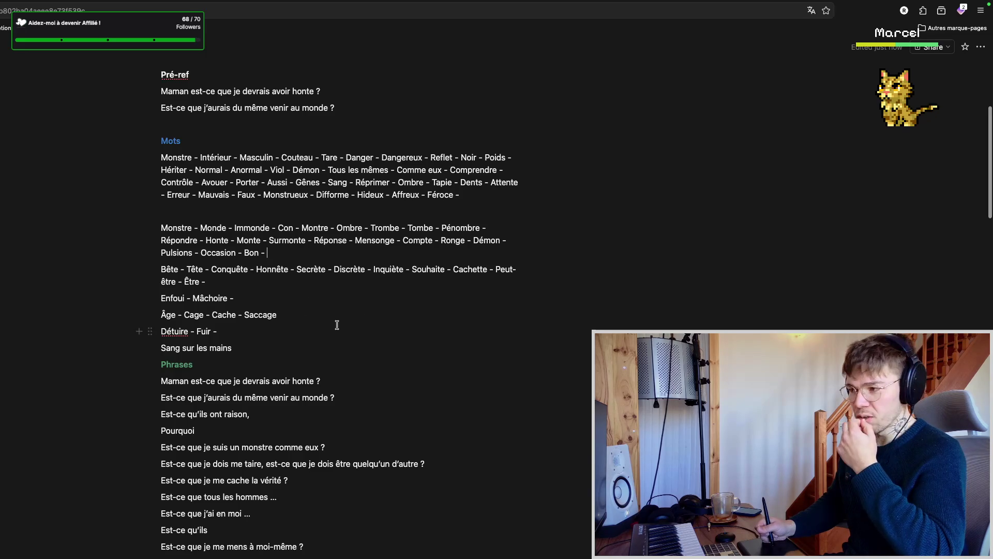
scroll(340, 321, "down", 2)
scroll(340, 323, "down", 1)
scroll(340, 326, "down", 3)
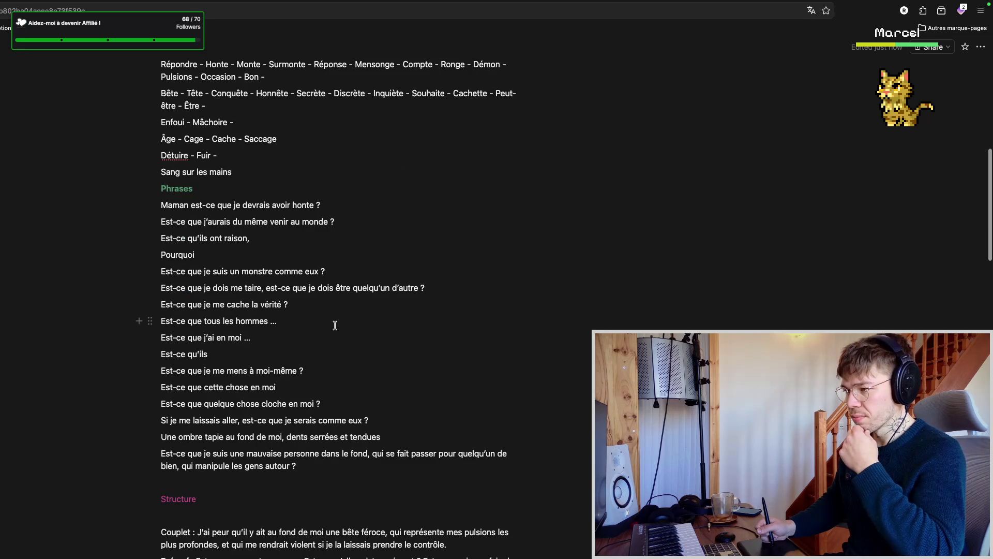
scroll(334, 326, "up", 2)
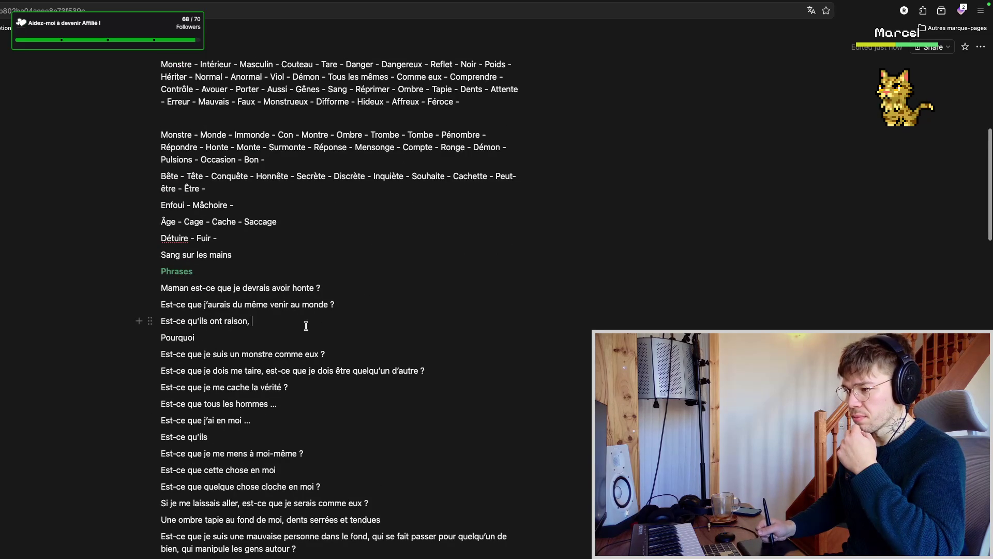
- Review the line "Est-ce qu'ils ont raison," in Phrases, then go back to the dictionary
left_click(323, 324)
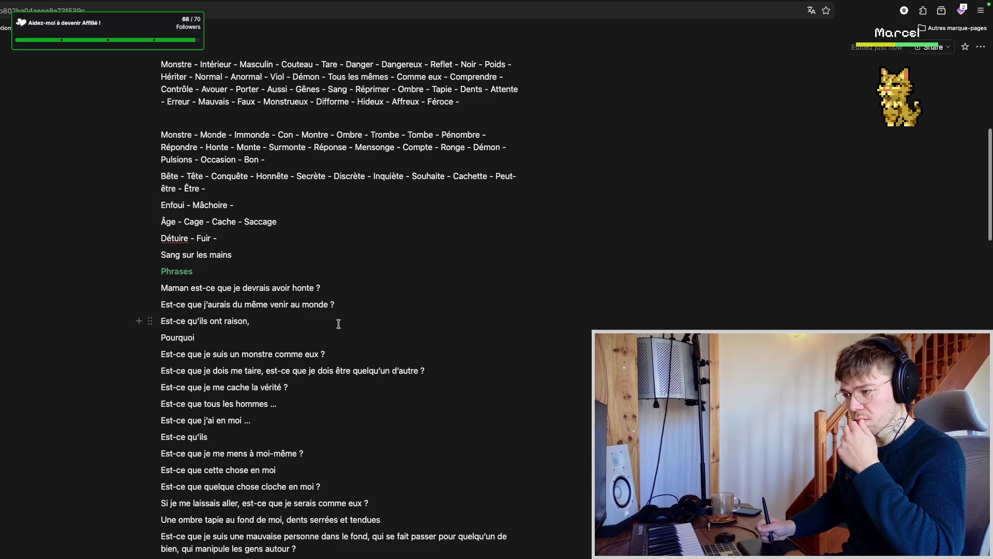
scroll(343, 318, "down", 2)
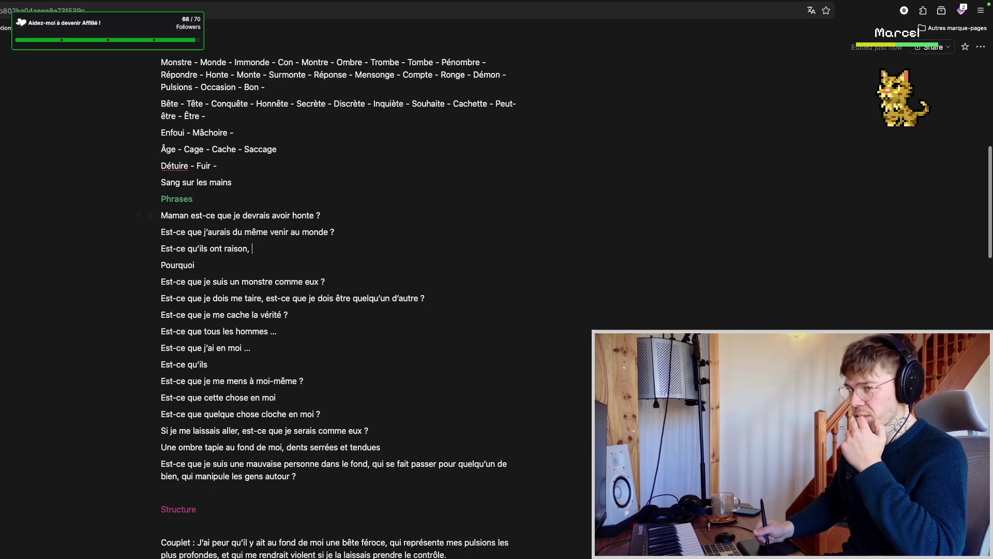
key("ctrl+Tab")
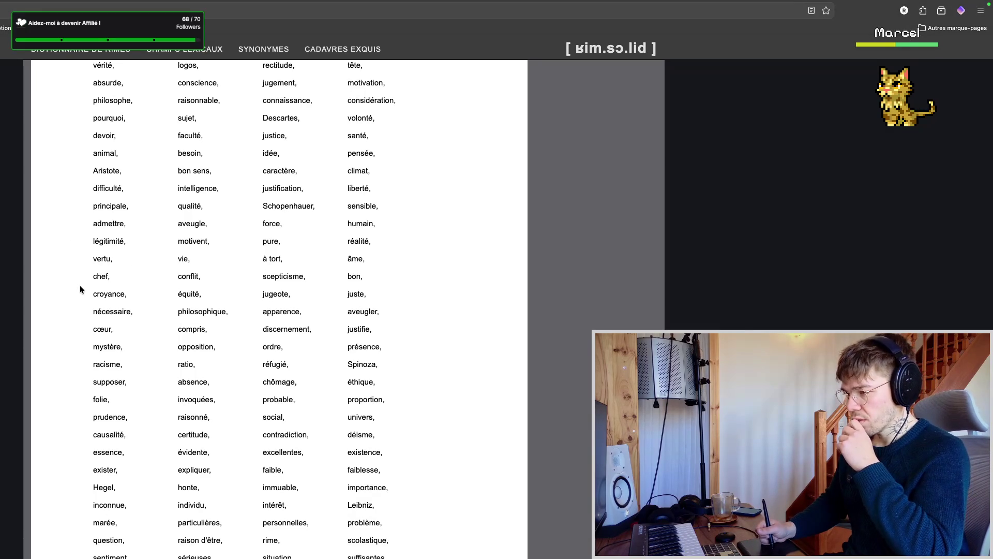
scroll(79, 285, "down", 1)
scroll(74, 305, "down", 1)
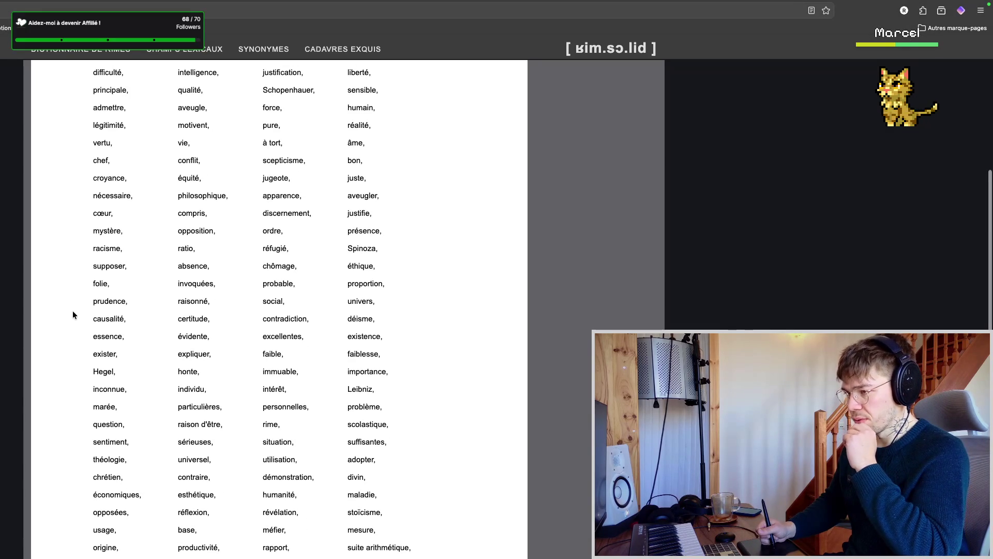
scroll(71, 313, "down", 1)
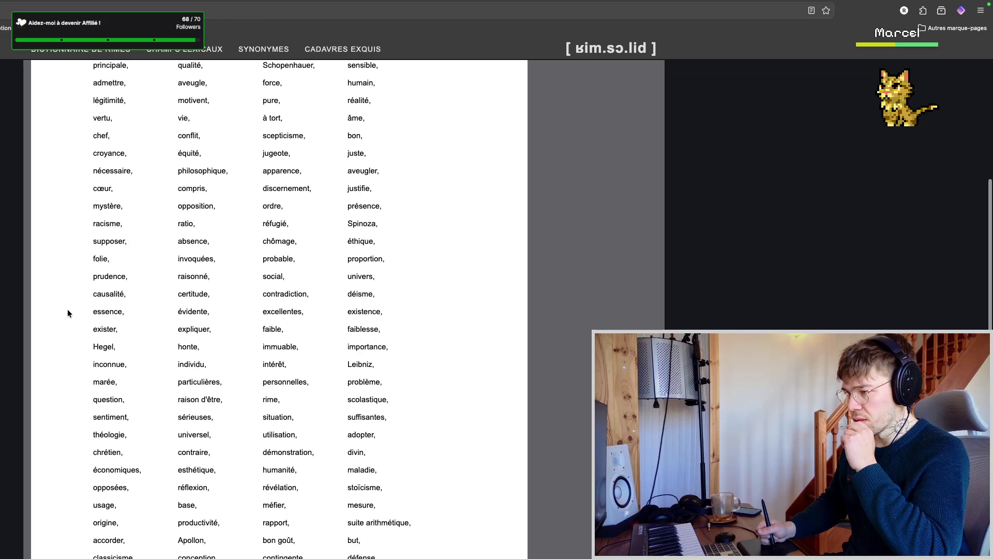
scroll(68, 312, "down", 1)
scroll(66, 316, "down", 2)
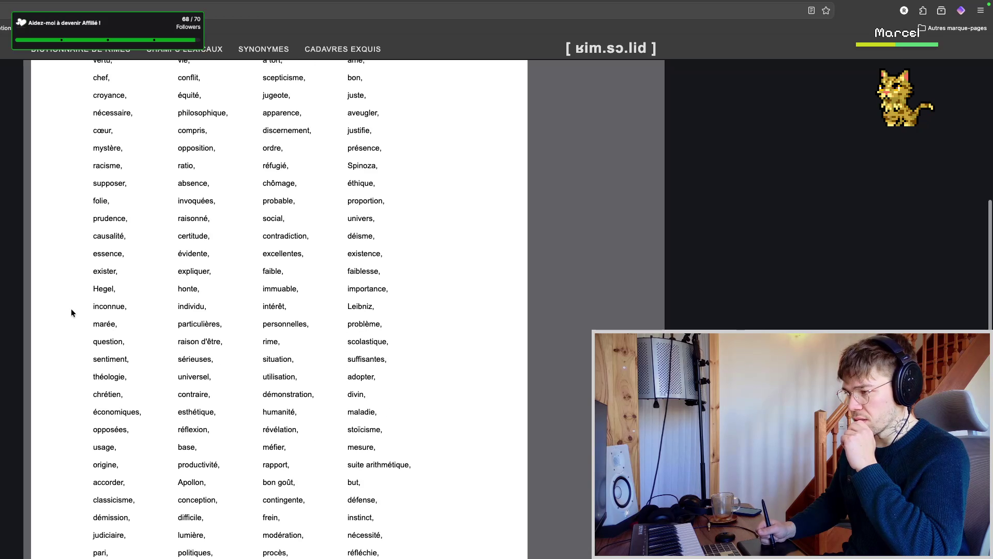
scroll(70, 320, "down", 2)
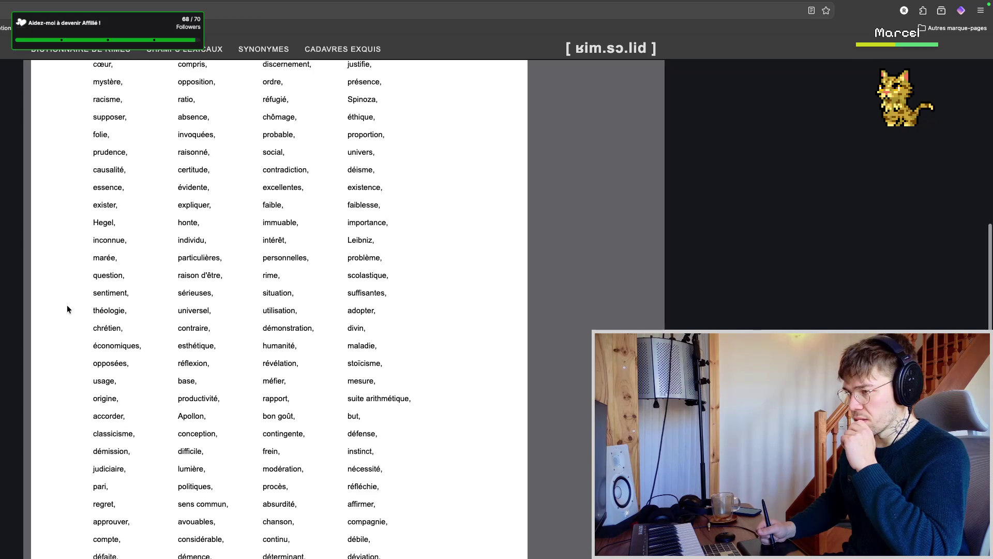
scroll(72, 295, "up", 1)
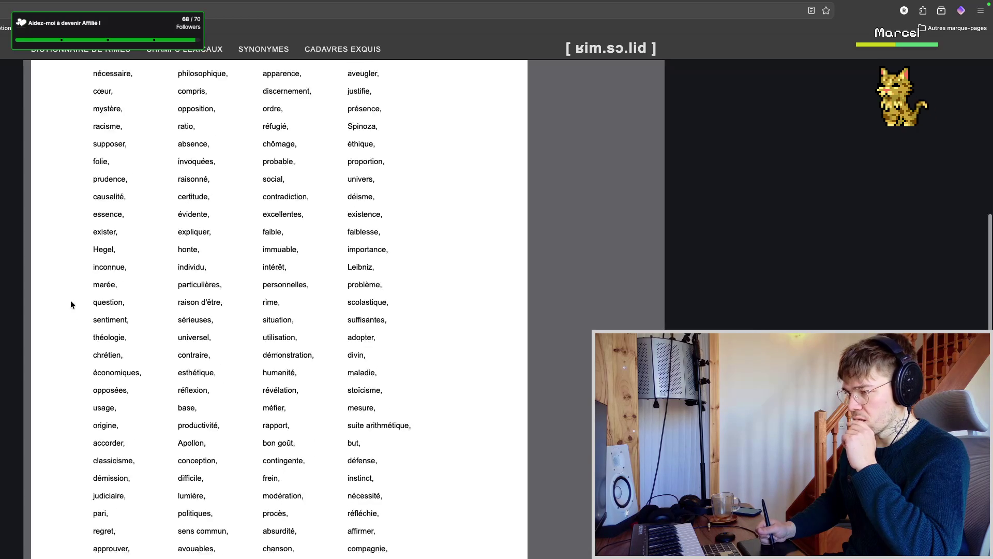
scroll(68, 317, "down", 1)
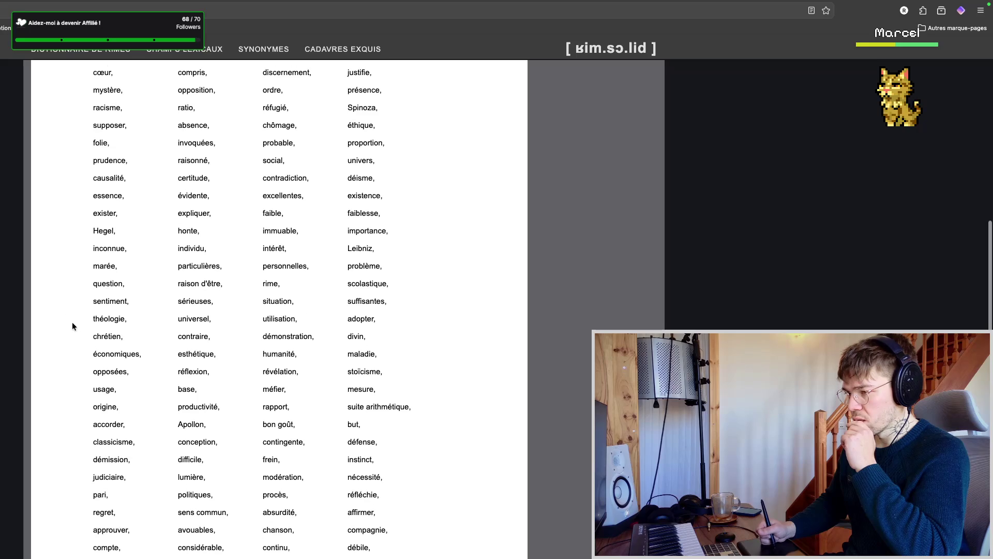
scroll(70, 324, "down", 3)
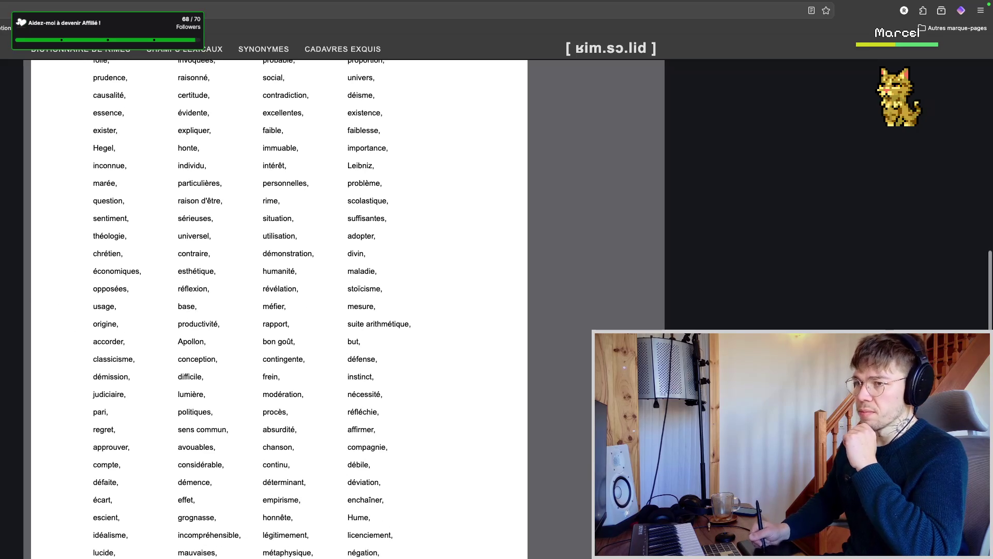
- Reload the raison results from the top and select the search word to replace it
left_click(200, 211)
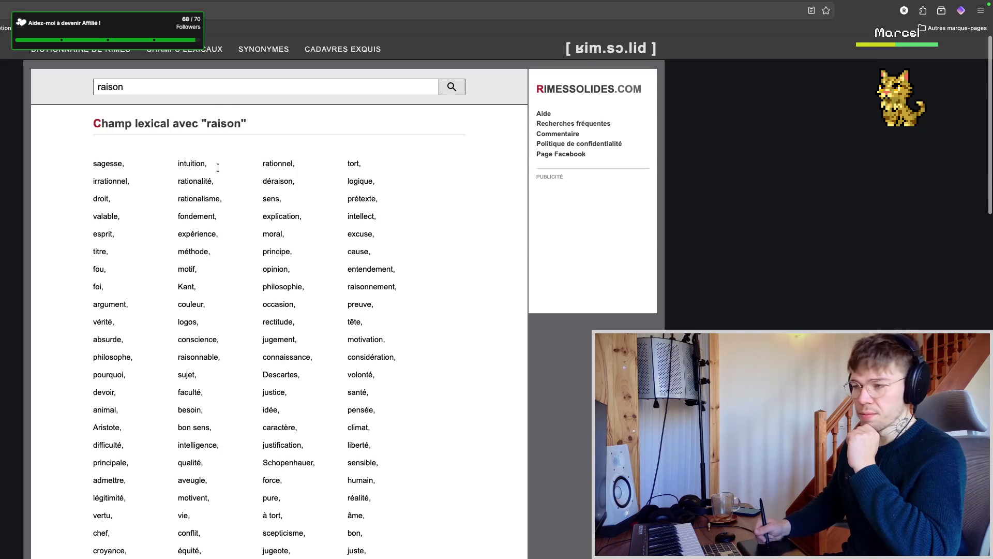
double_click(210, 87)
type("i")
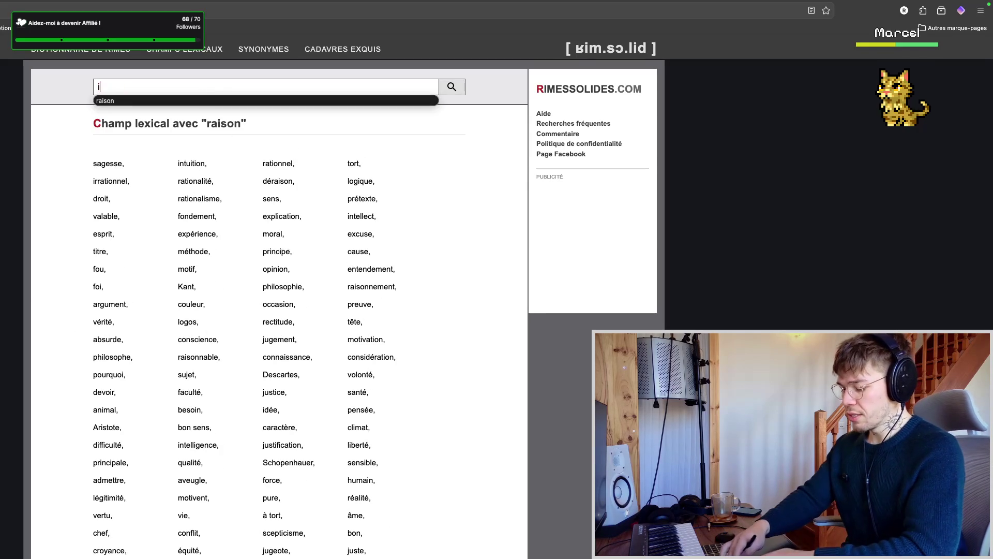
type("nutile")
- Run the lexical field search for 'inutile' and browse results like superflu, vain, futile
key("Return")
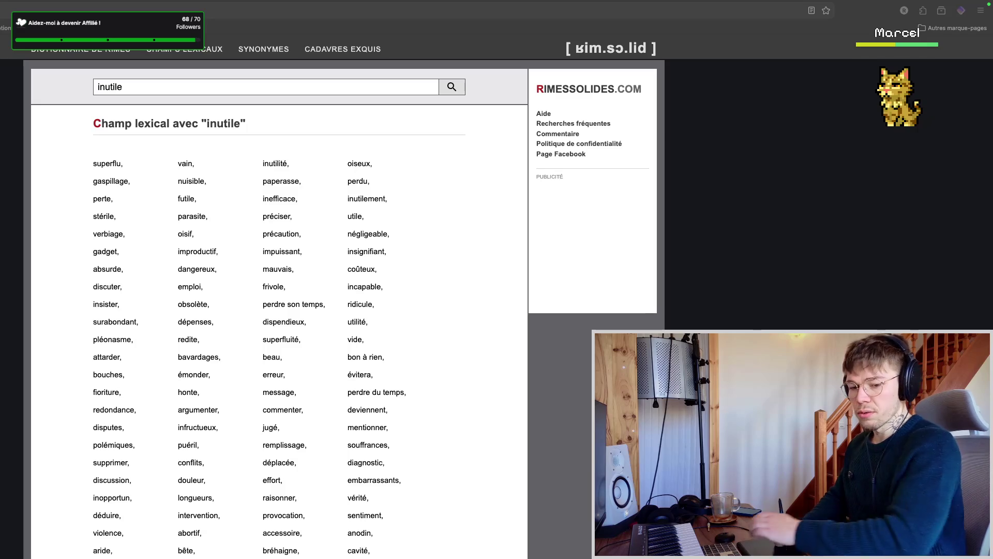
left_click(58, 268)
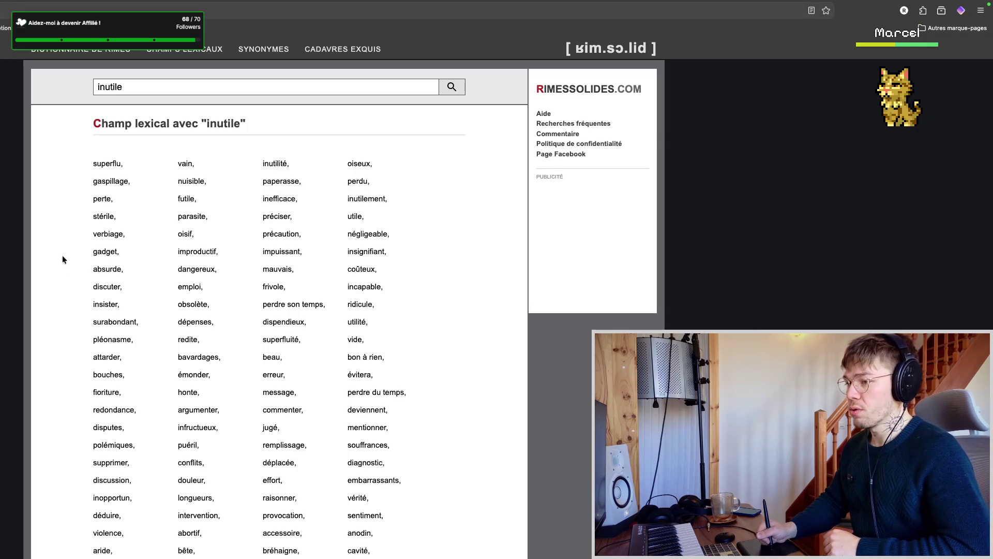
scroll(64, 283, "down", 1)
scroll(63, 279, "down", 1)
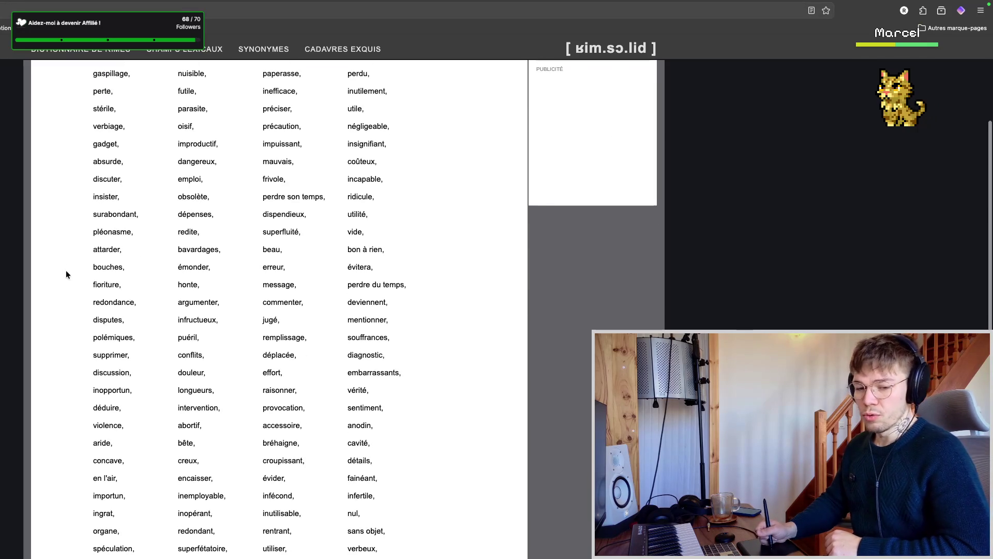
scroll(35, 330, "up", 3)
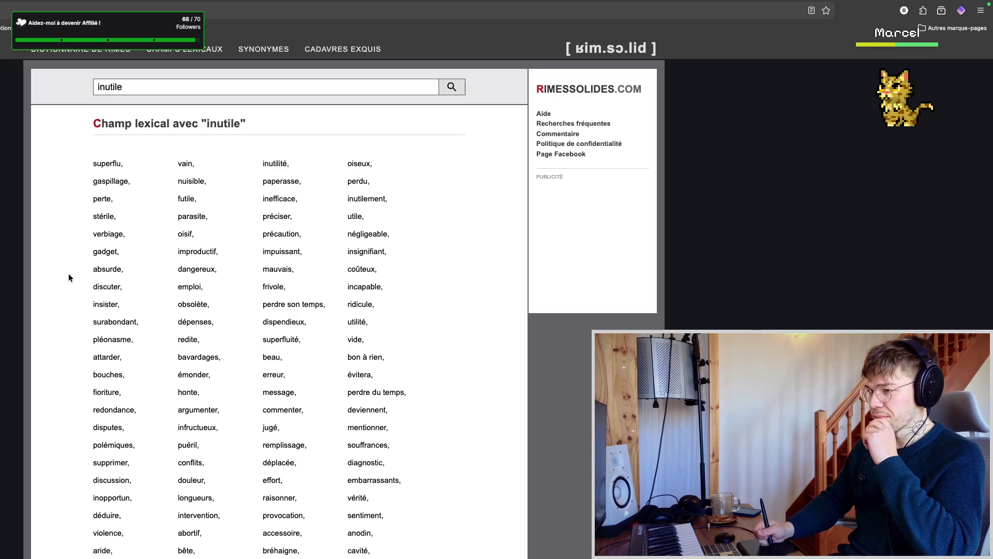
scroll(69, 287, "down", 2)
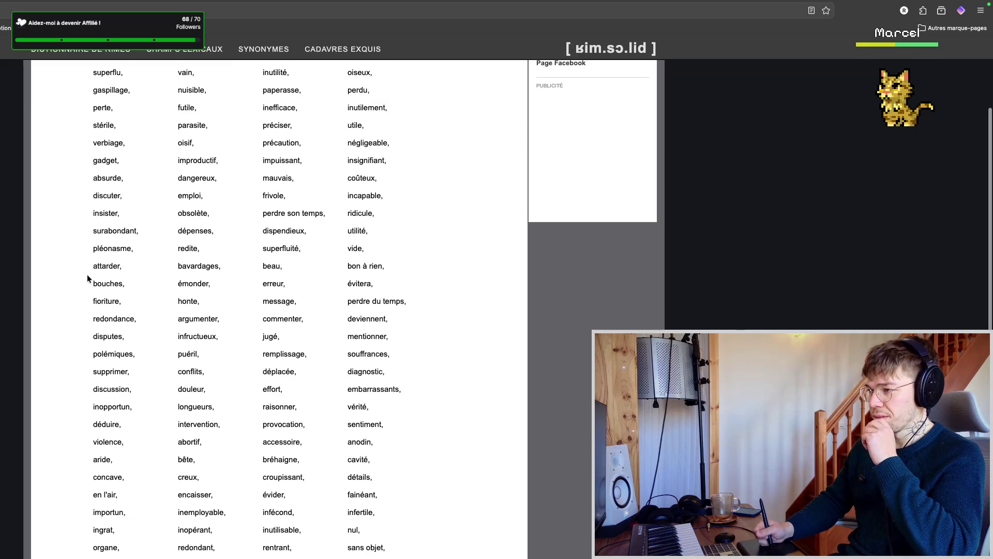
scroll(87, 276, "up", 1)
scroll(77, 275, "up", 2)
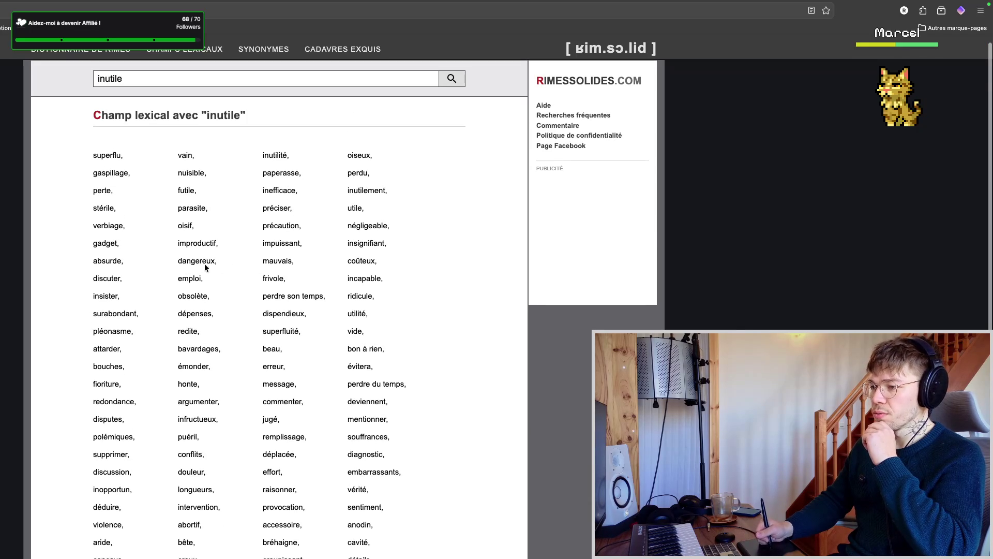
- Show the lexical field for 'dangereux', then switch back to the Notion lyrics page
left_click(196, 261)
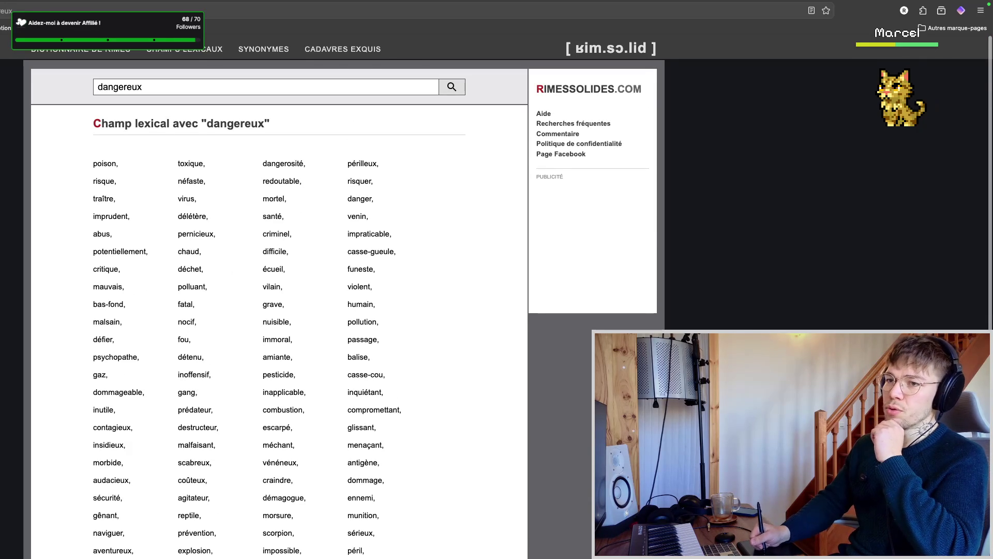
key("ctrl+Tab")
scroll(251, 279, "up", 3)
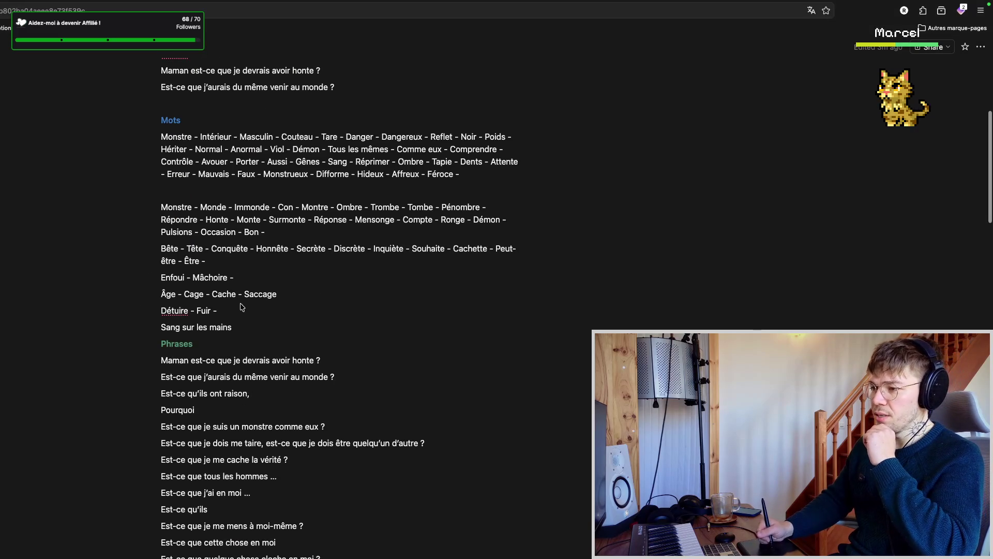
type("Toxique -")
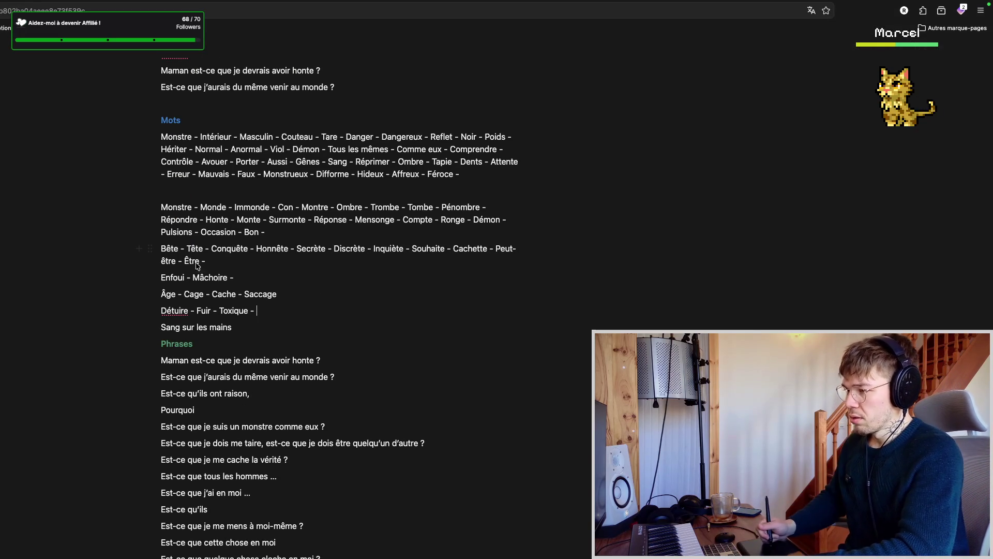
scroll(322, 230, "up", 2)
- Add 'Dangereux' at the end of the first Mots line, then return to the dangereux results
left_click(465, 267)
type("Dang")
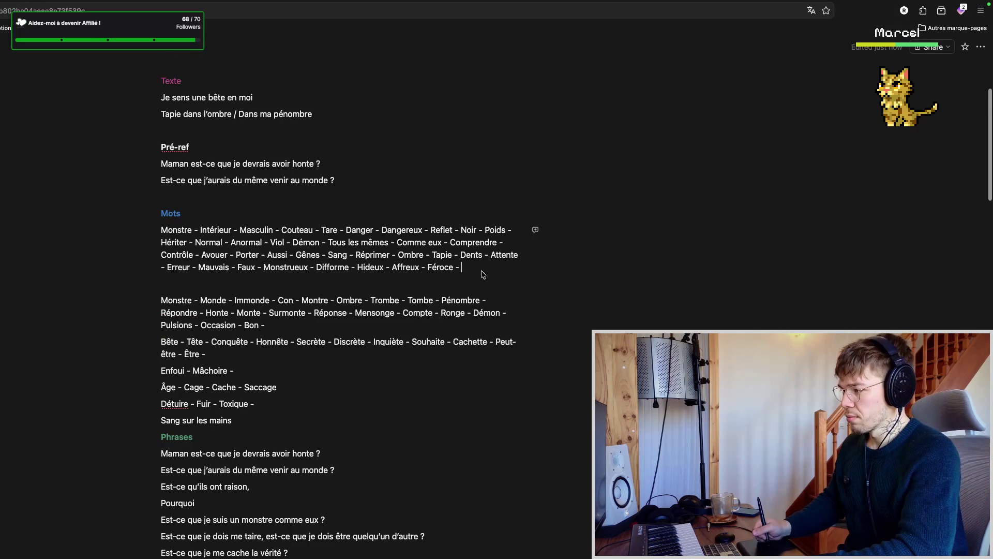
type("ereux")
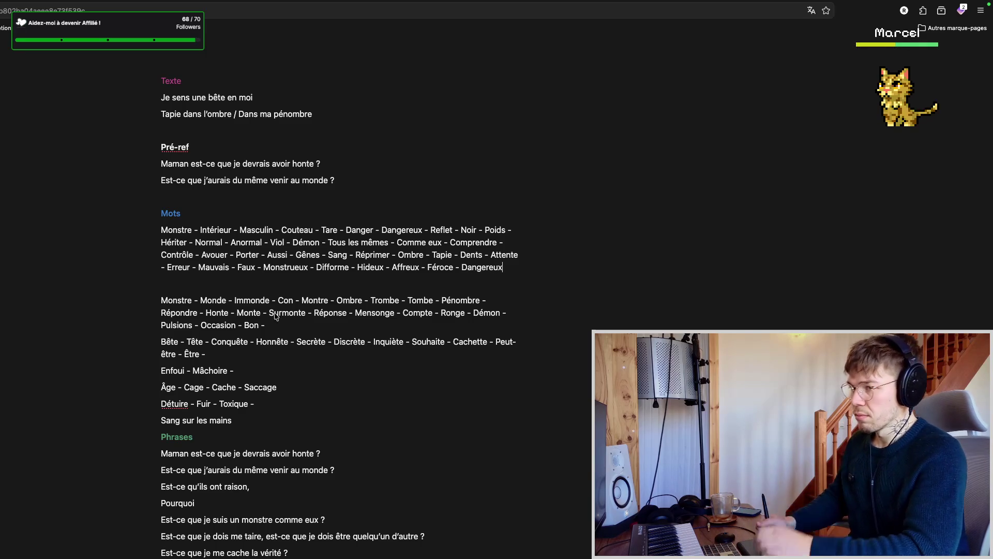
key("ctrl+Tab")
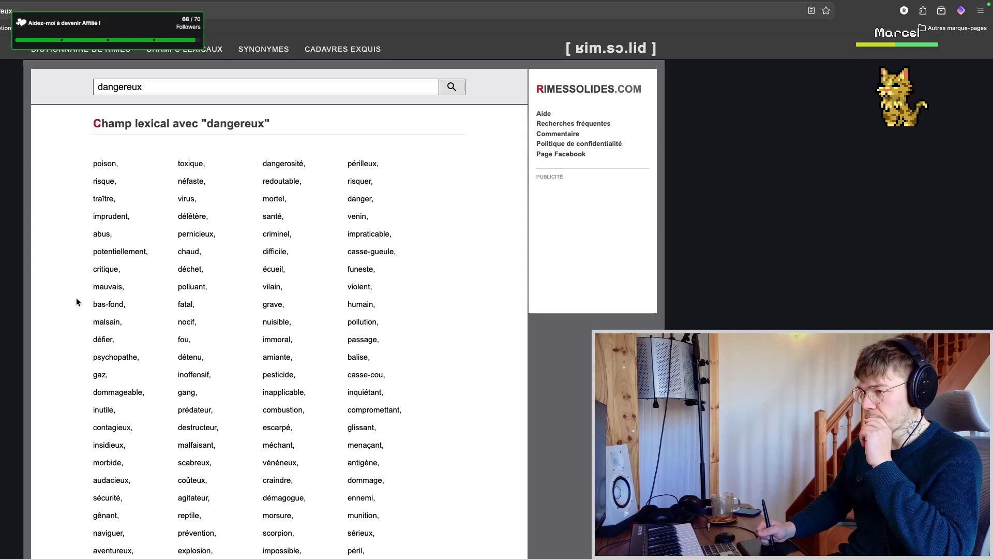
scroll(71, 320, "down", 1)
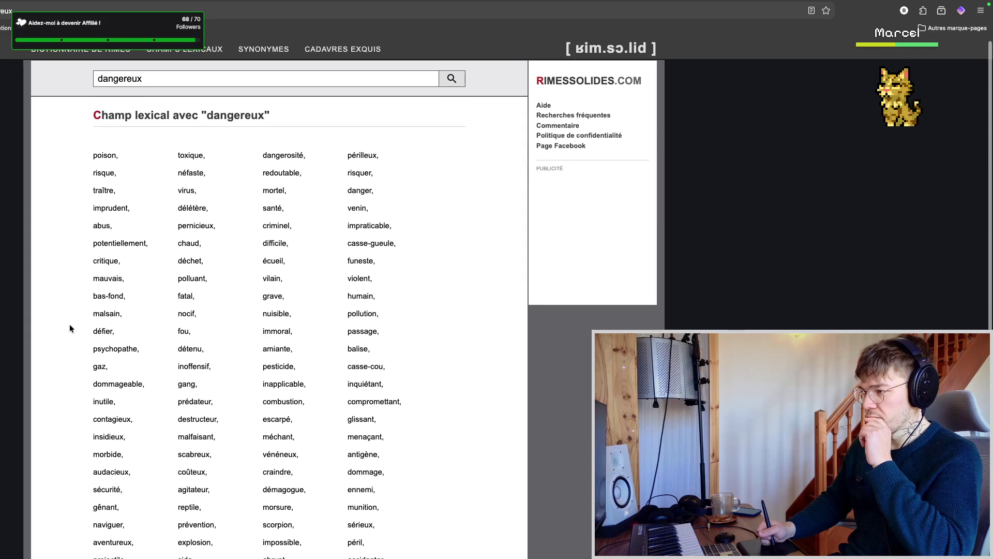
scroll(72, 333, "down", 1)
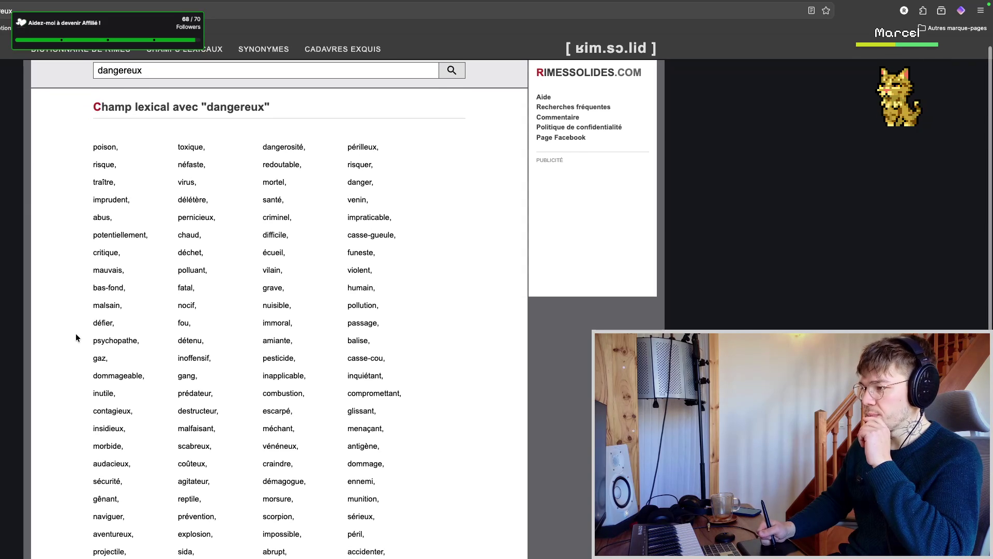
scroll(70, 338, "down", 2)
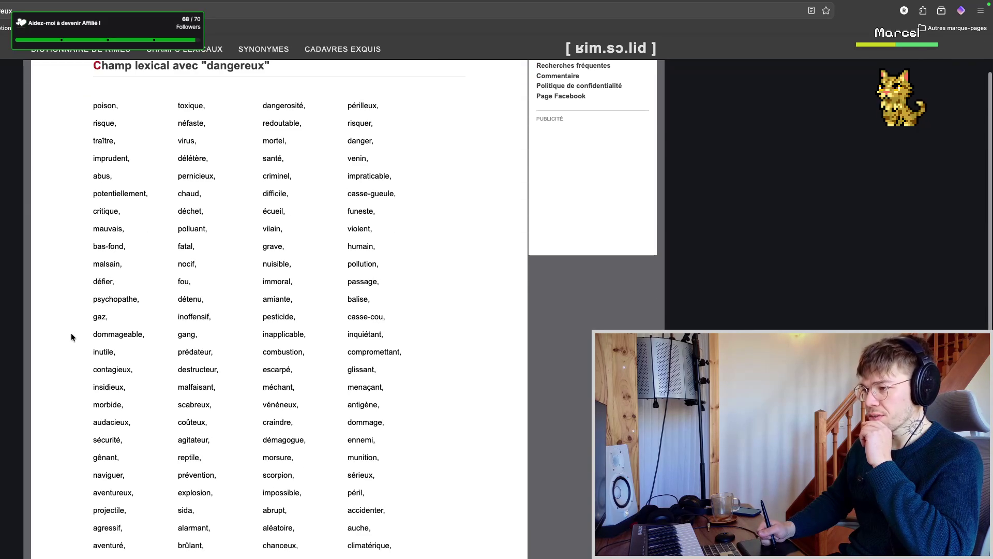
scroll(70, 337, "down", 3)
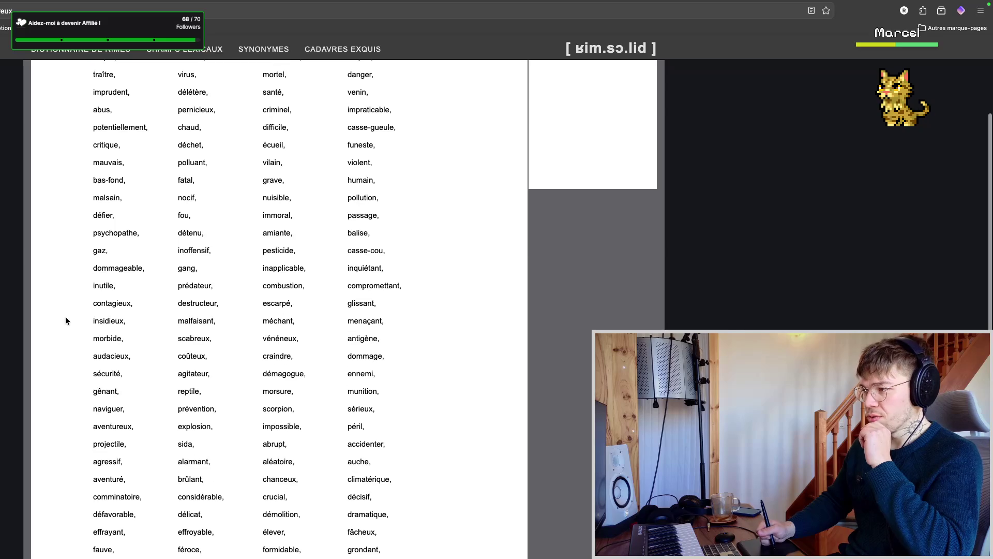
scroll(64, 298, "up", 2)
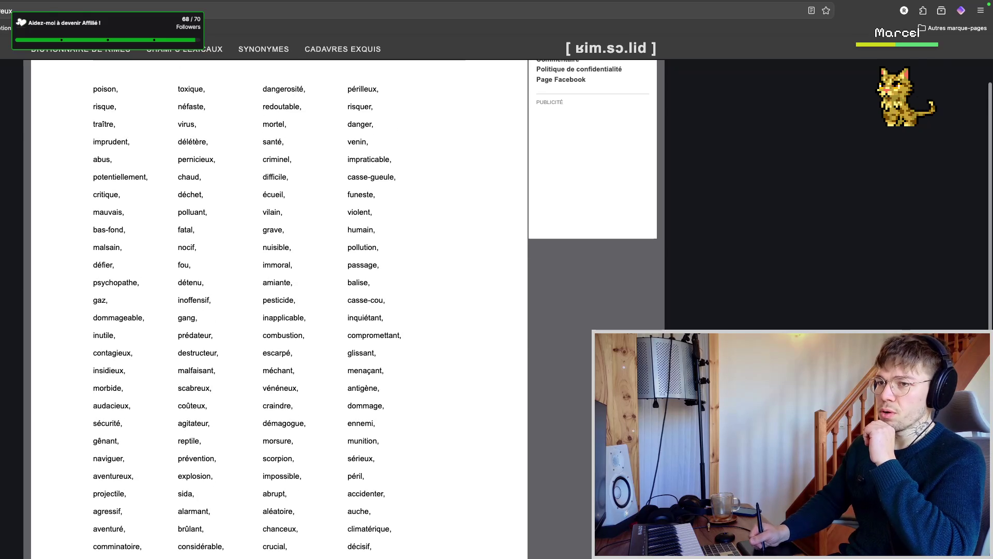
- After reading the dangereux list down to effrayant and féroce, return to the Notion page
key("ctrl+Tab")
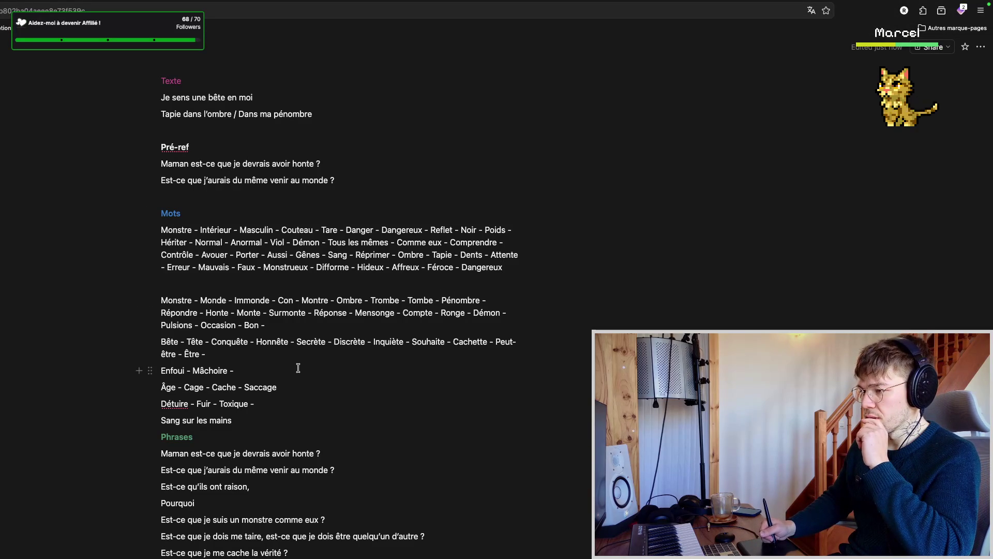
- Start a new 'Violent - ' word line below the Bête line, glancing at the related-words list
left_click(261, 355)
key("Return")
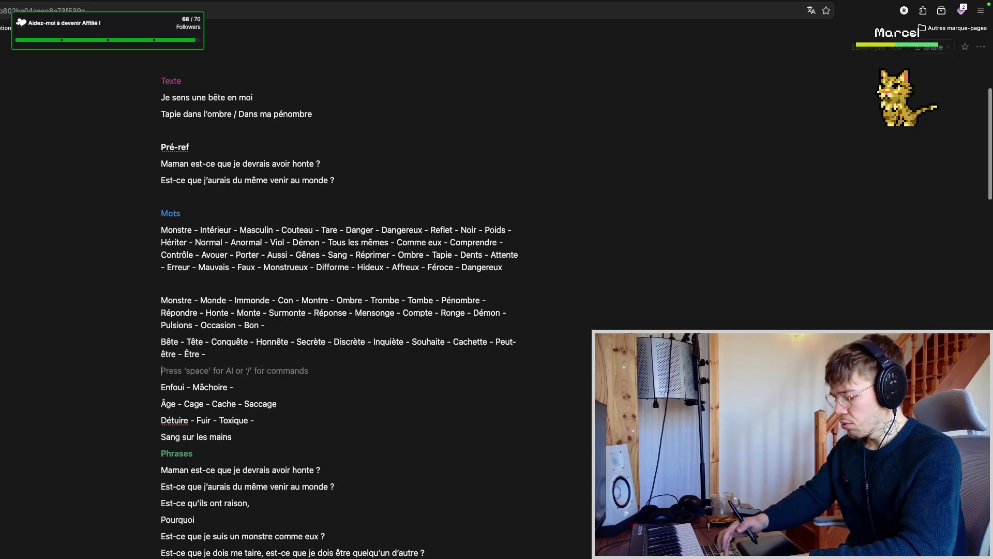
type("Violent -")
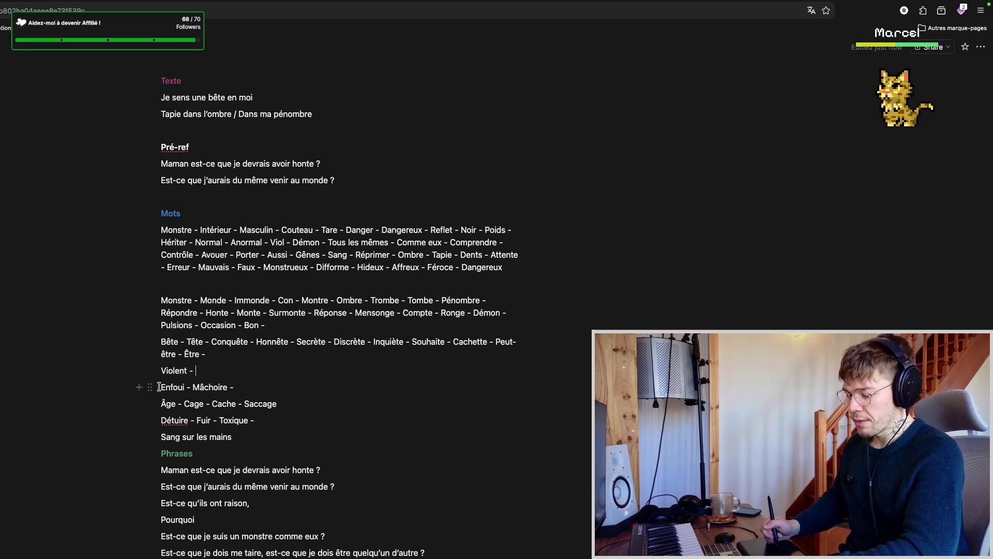
key("ctrl+Tab")
key("ctrl+shift+Tab")
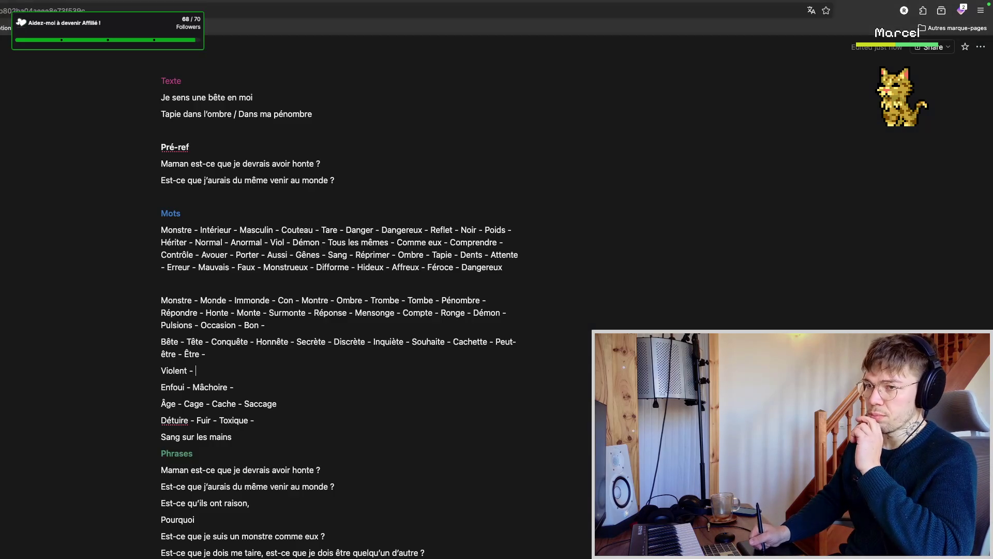
scroll(356, 308, "up", 3)
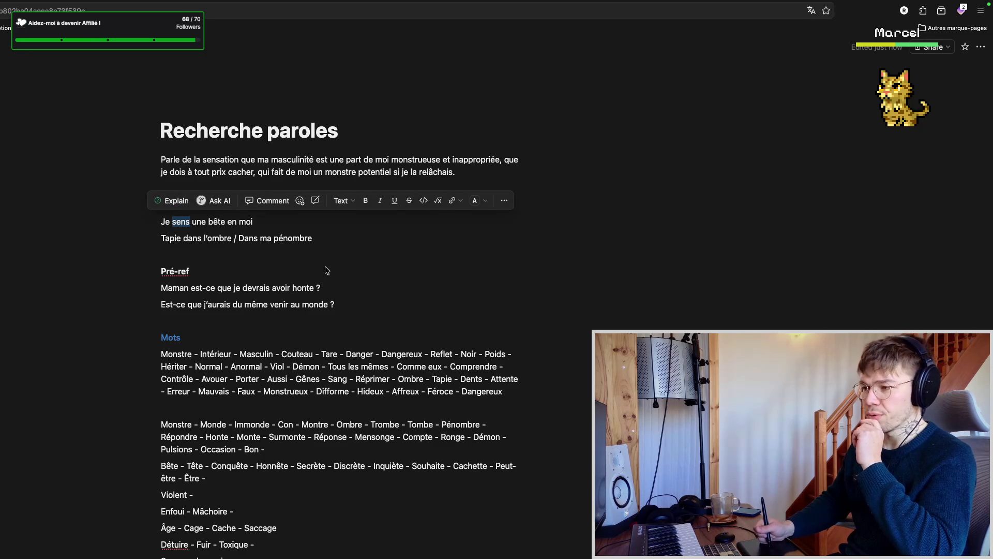
scroll(303, 288, "down", 1)
- Reread the Texte verse and Phrases lines down to 'Est-ce qu'ils ont raison', then return to the dangereux list
left_click(324, 247)
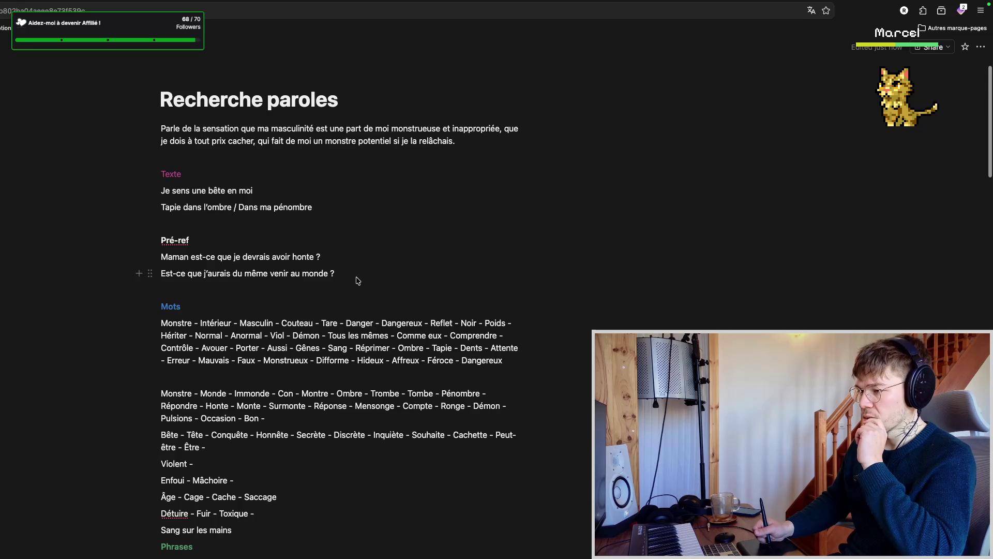
scroll(356, 281, "down", 2)
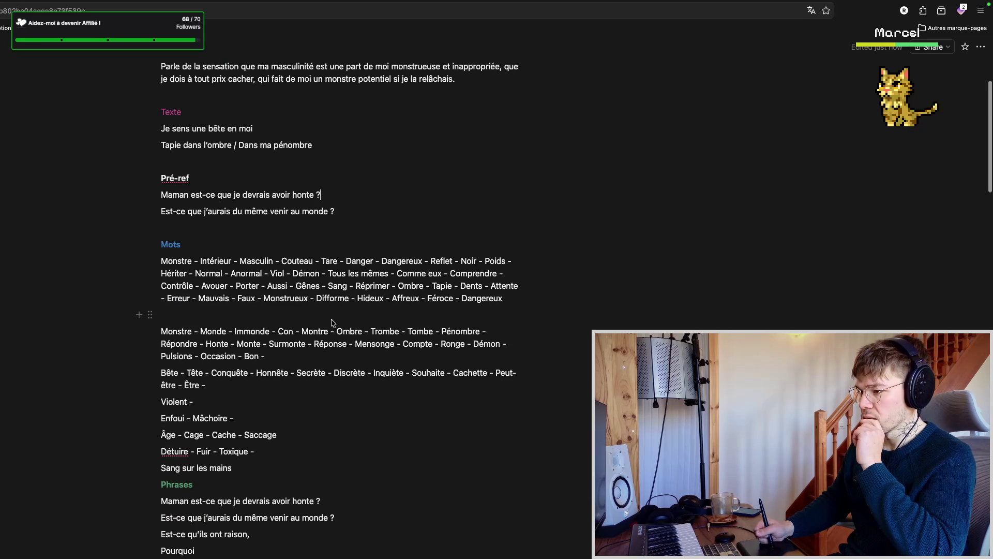
scroll(331, 314, "up", 2)
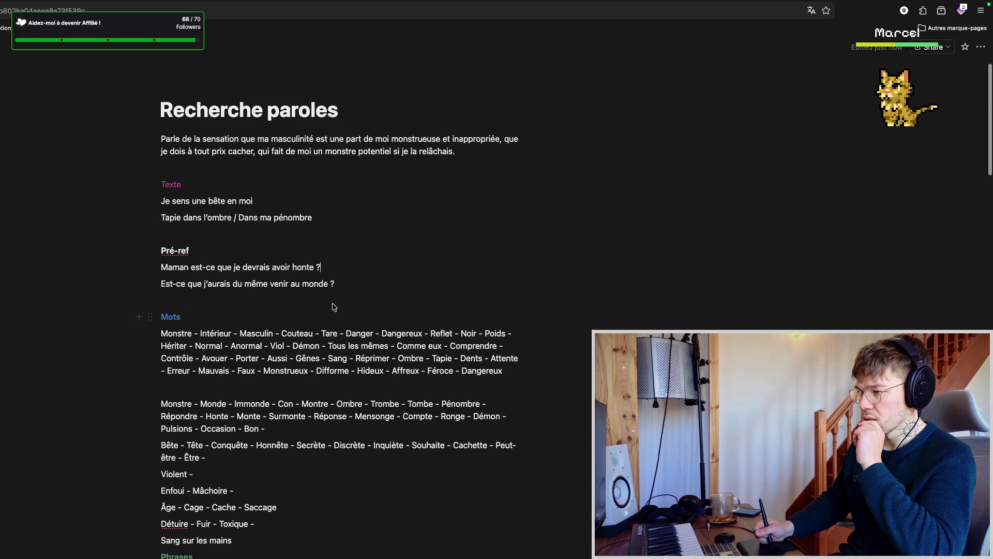
left_click(304, 234)
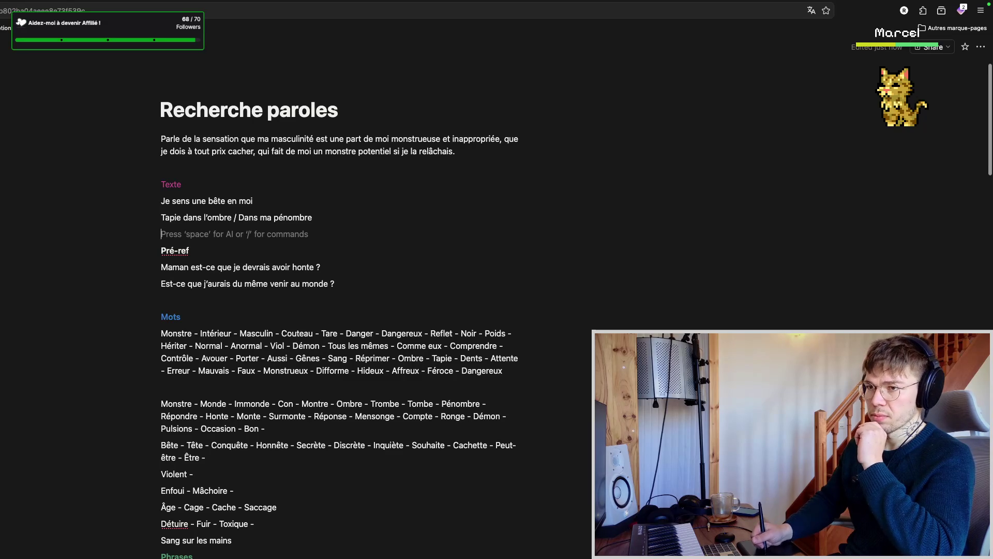
scroll(349, 286, "down", 3)
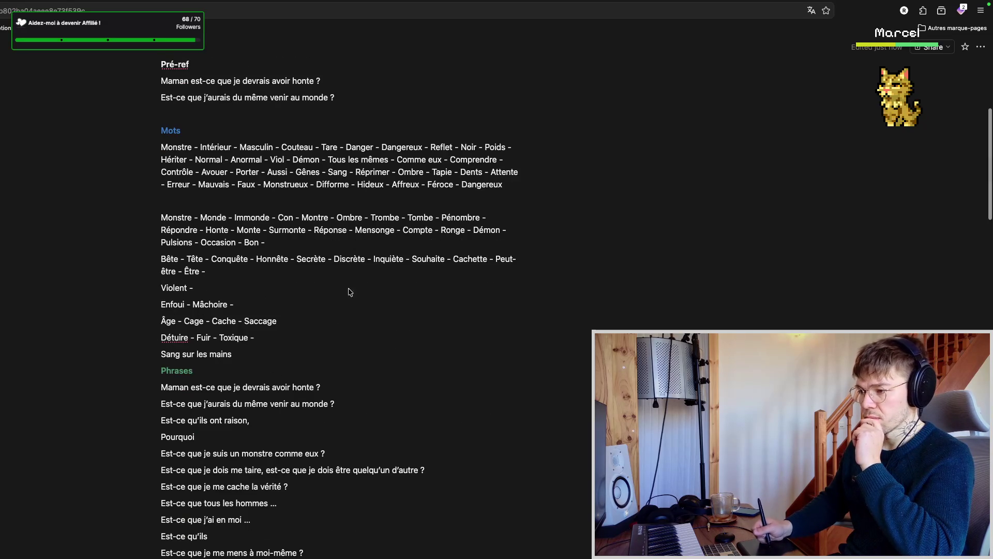
scroll(362, 284, "down", 2)
scroll(356, 302, "down", 1)
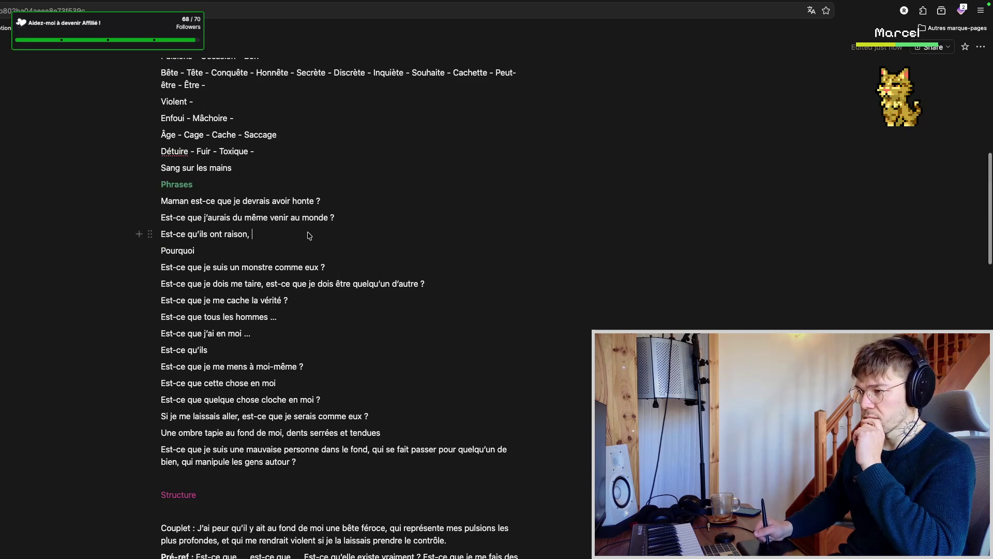
left_click_drag(268, 238, 150, 223)
scroll(233, 218, "up", 2)
left_click(303, 282)
scroll(297, 314, "down", 1)
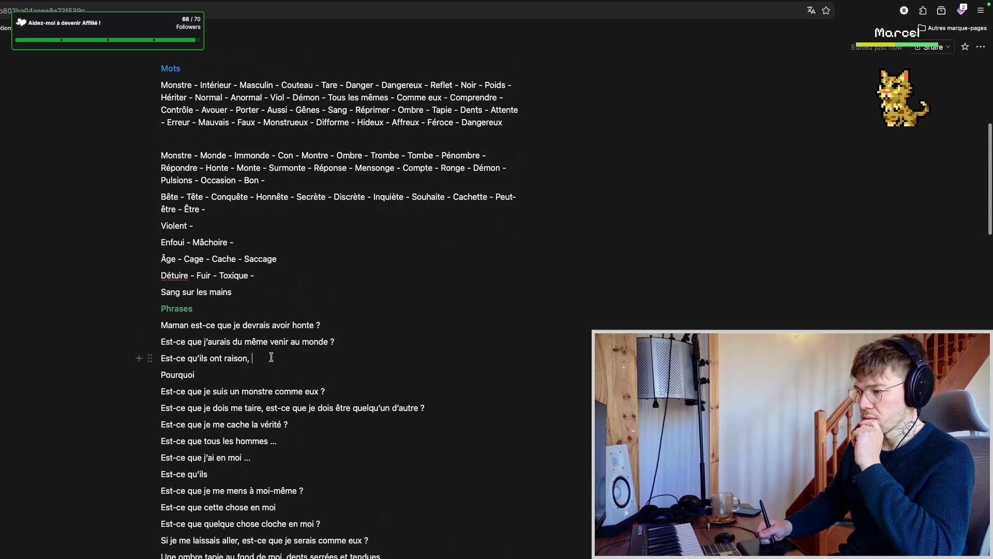
scroll(291, 345, "down", 2)
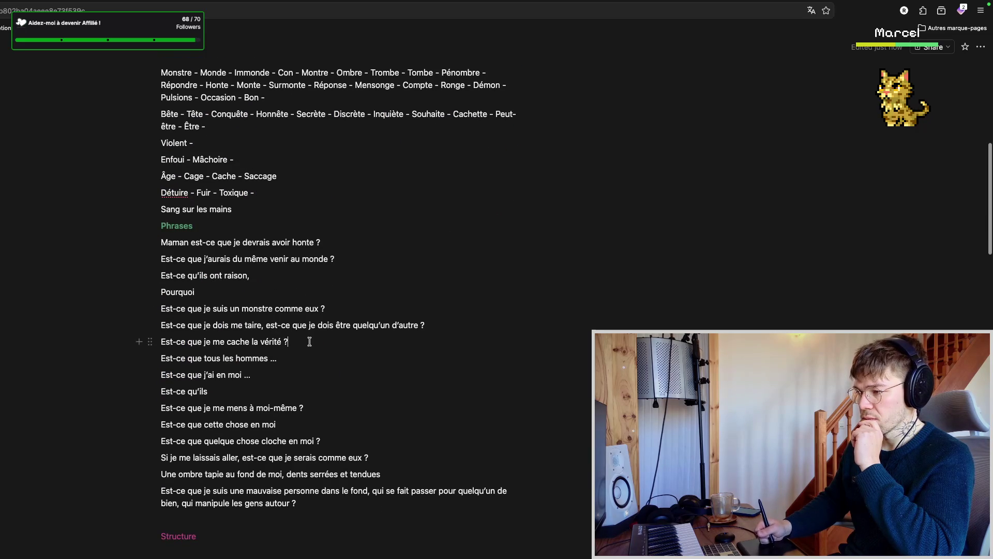
scroll(310, 338, "down", 2)
key("ctrl+Tab")
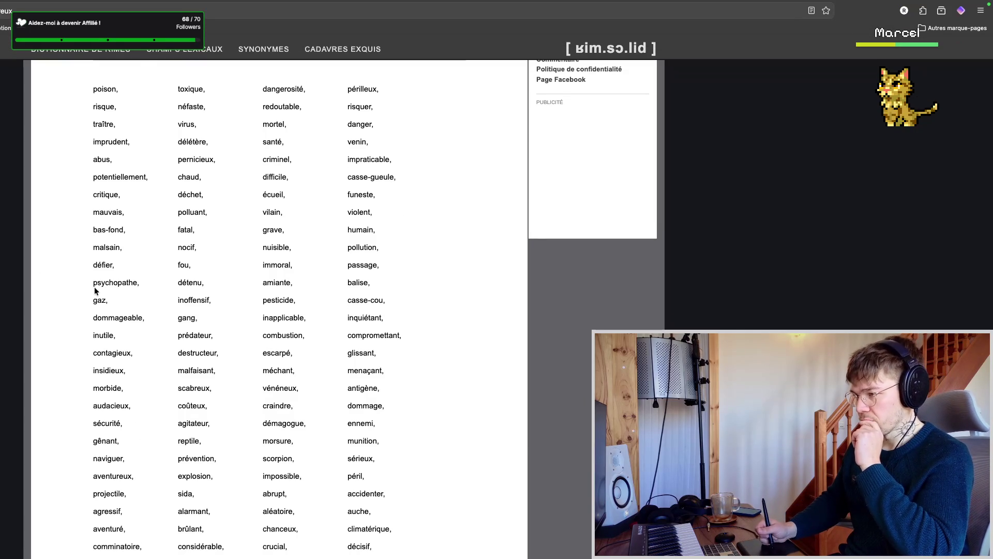
scroll(97, 290, "up", 2)
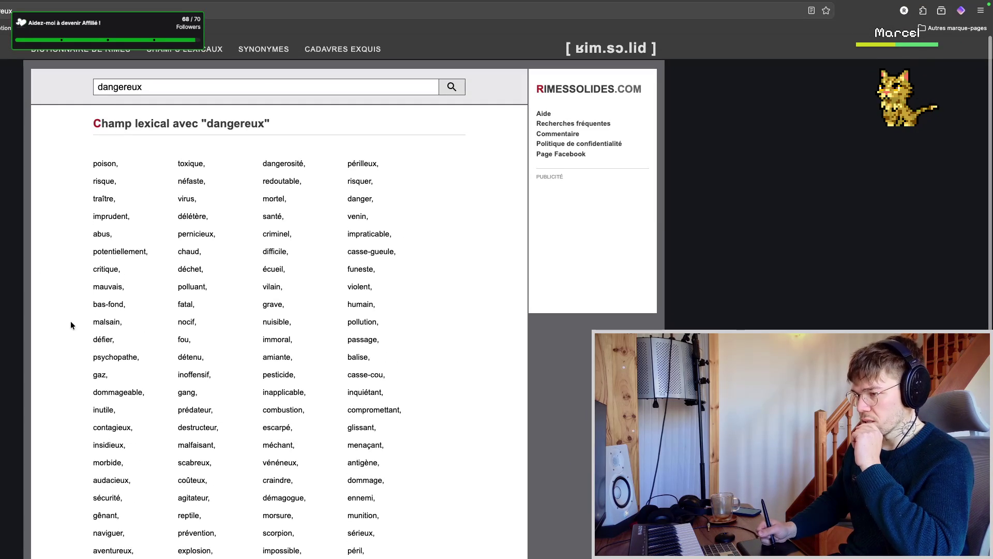
scroll(66, 319, "down", 2)
scroll(69, 312, "down", 2)
scroll(71, 295, "down", 2)
scroll(73, 264, "up", 5)
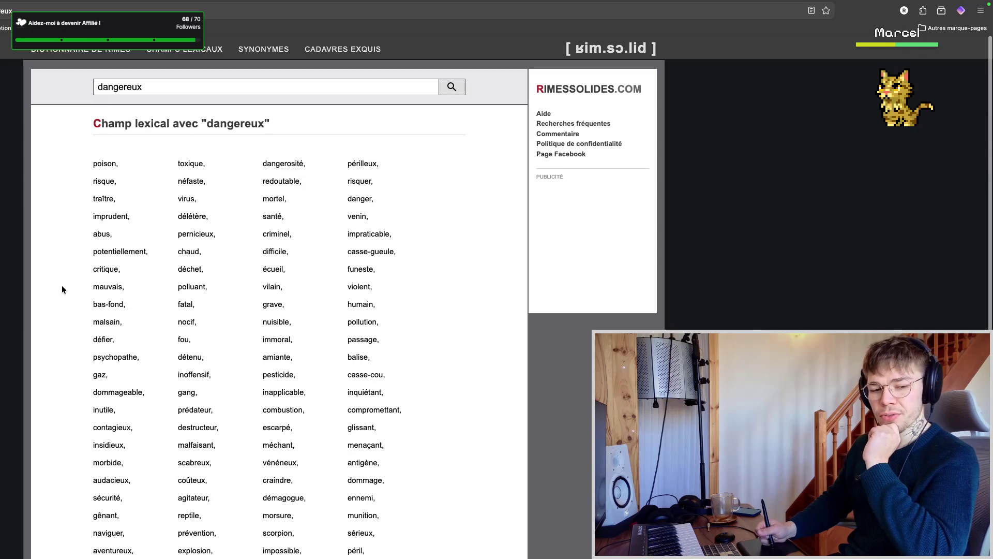
scroll(65, 329, "down", 2)
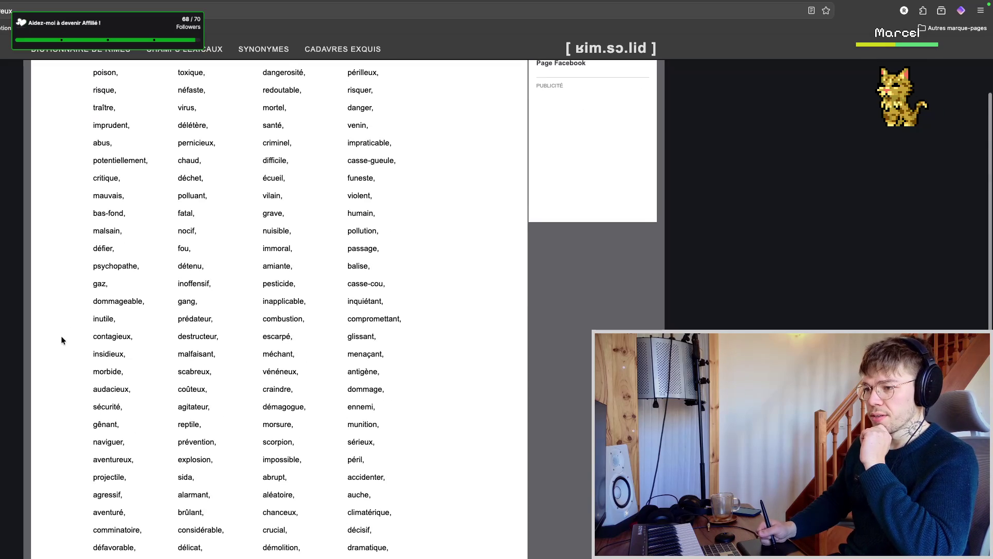
scroll(62, 339, "down", 2)
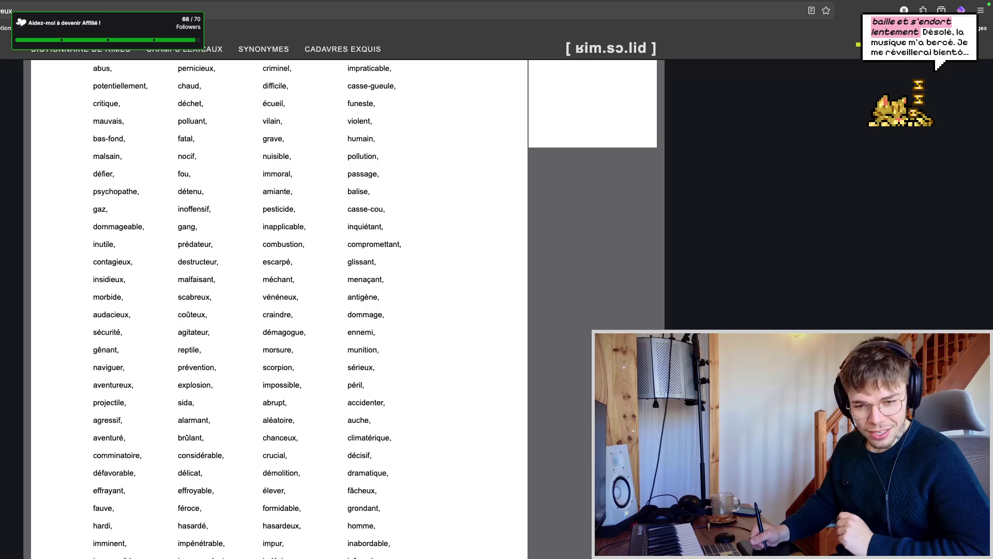
key("ctrl+Tab")
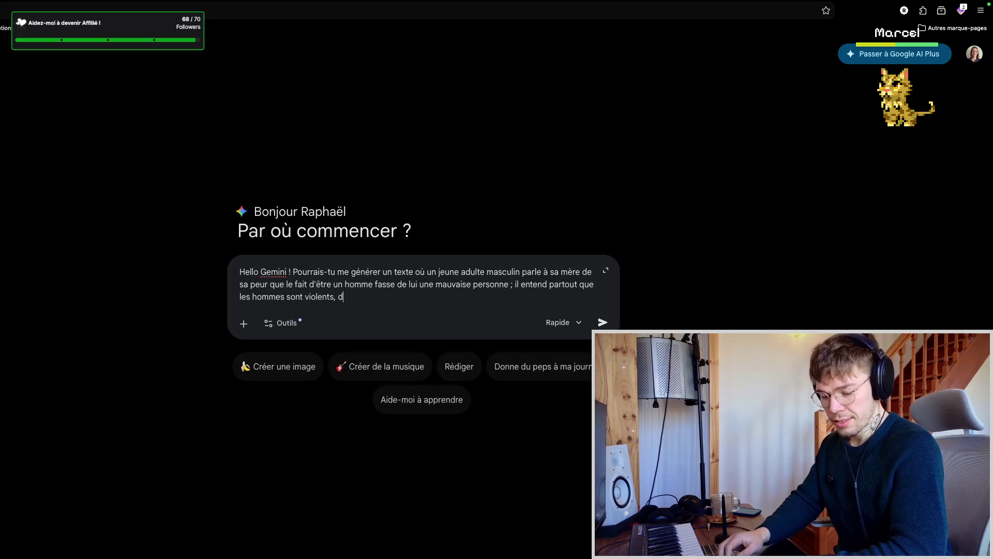
type("des agresseurs,")
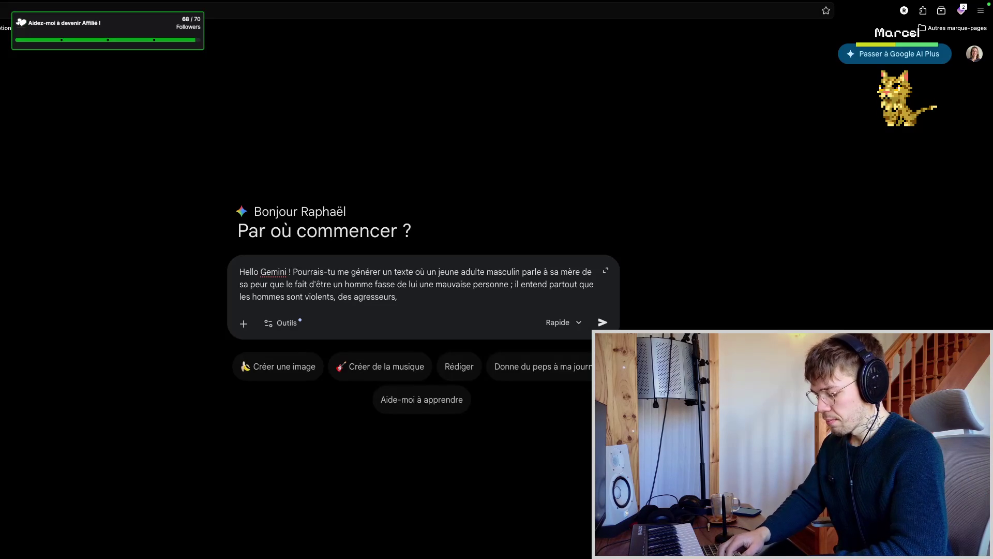
type(" n")
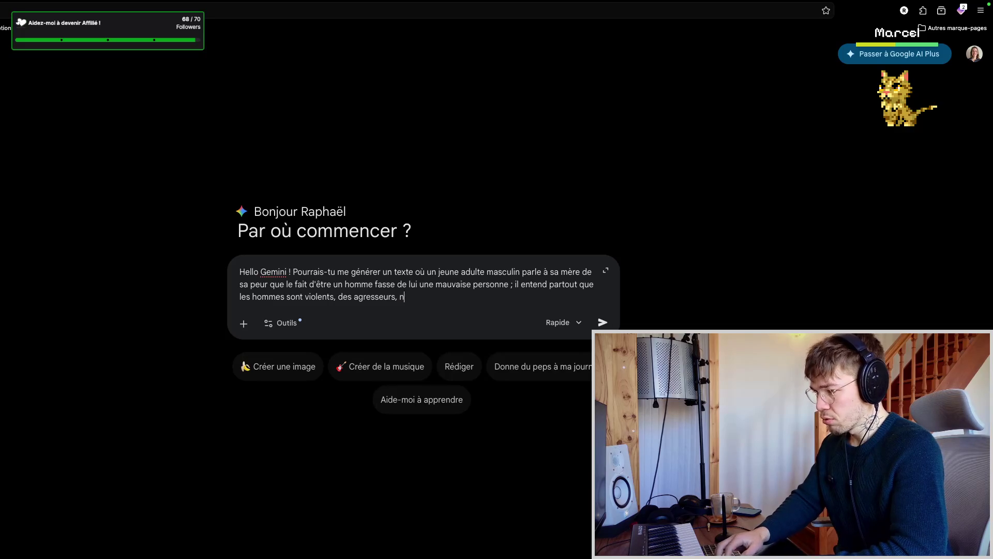
- Write that he hears men called violent, agresseurs, bas de plafond, inutiles, and fears something 'monstrueux' in himself
key("BackSpace")
type("bas de plafond")
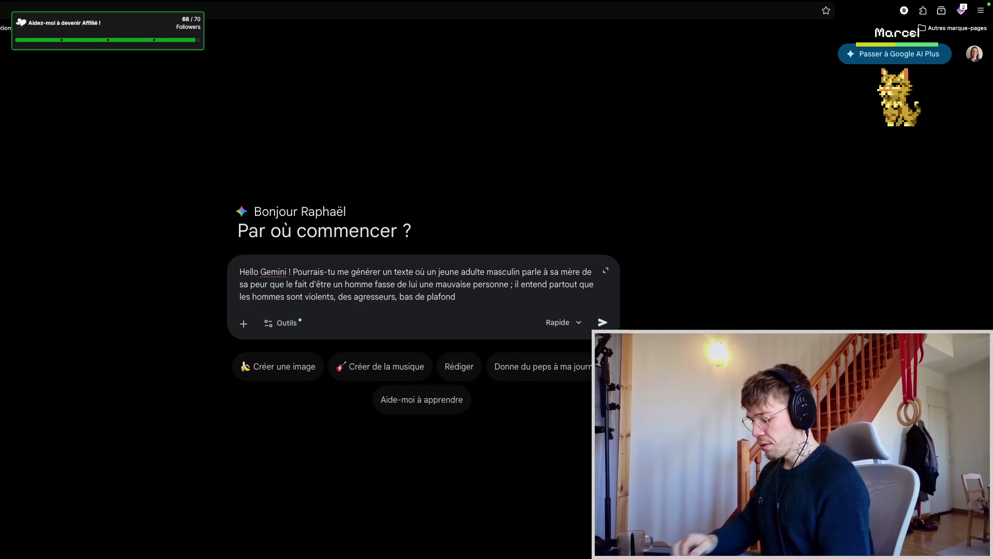
type(", qu")
key("BackSpace")
key("BackSpace")
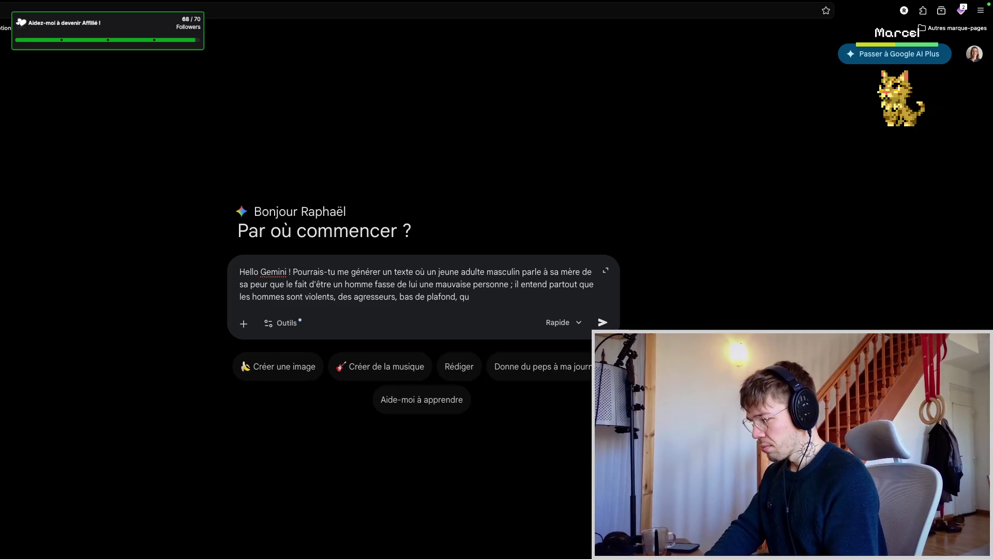
type("inu")
type("tiles, que le mon")
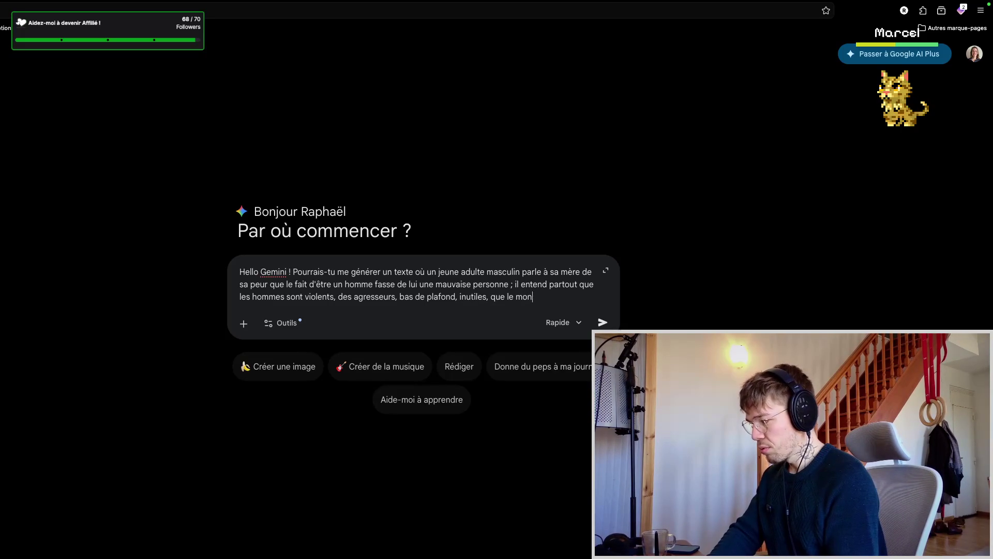
type("de irait mieux ")
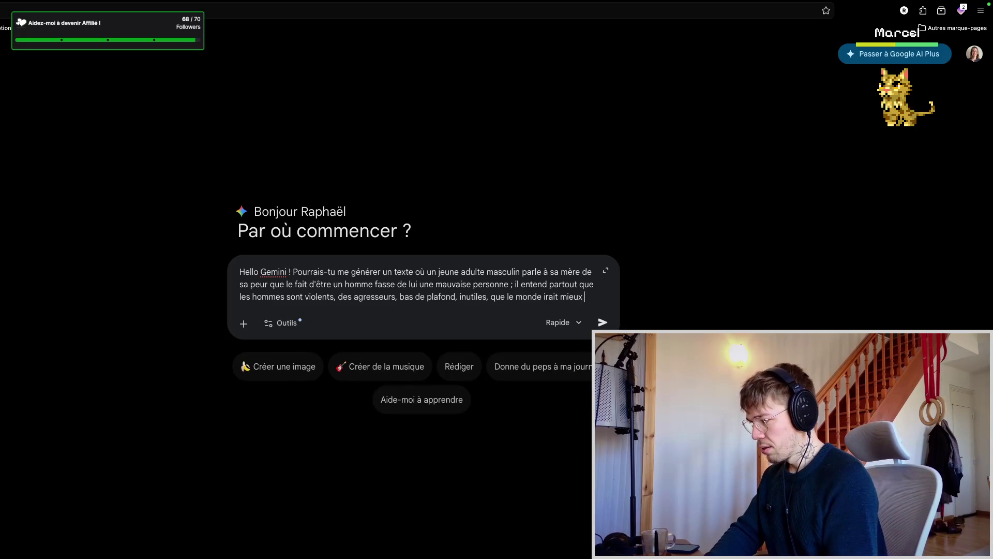
type("s'i")
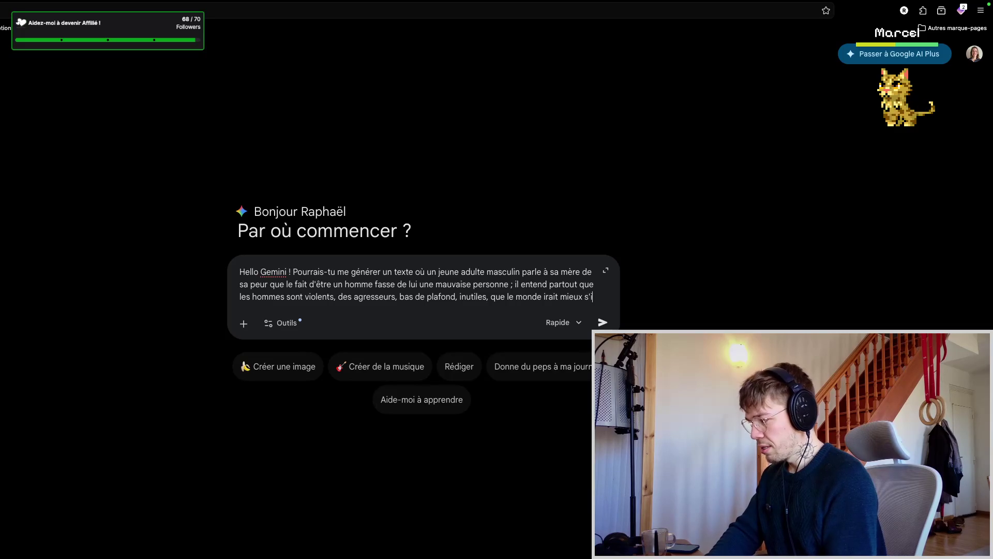
type("l n'y a ")
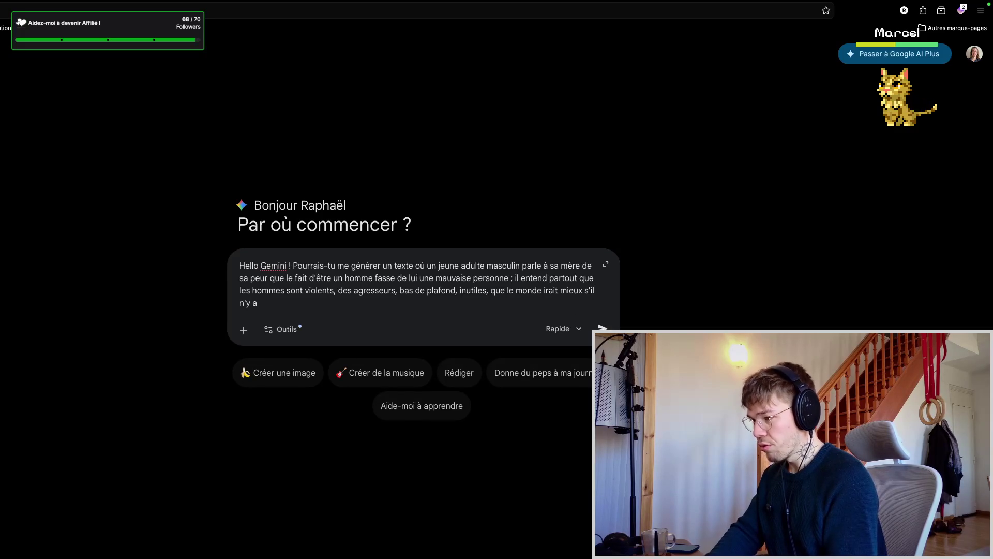
type("vait")
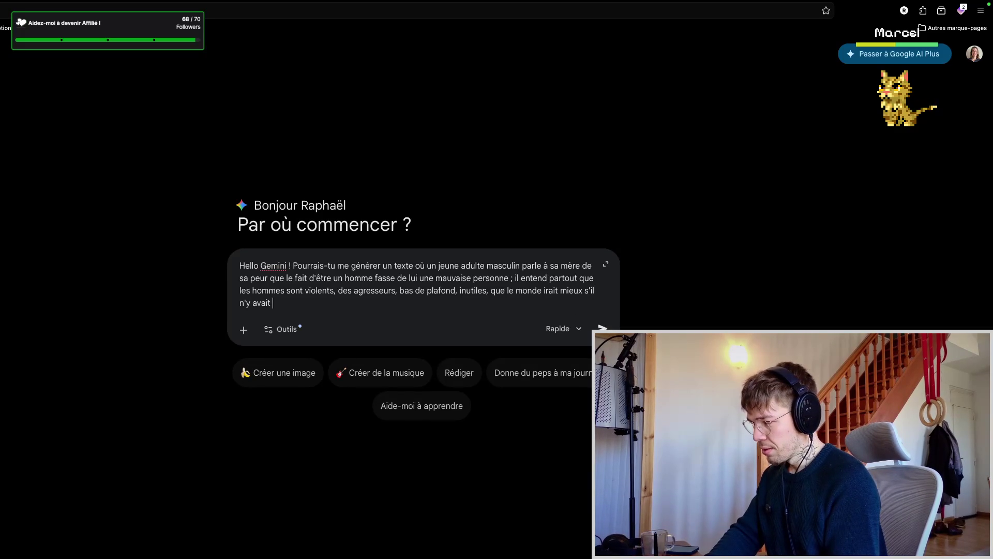
type(" que d")
type("es femmes")
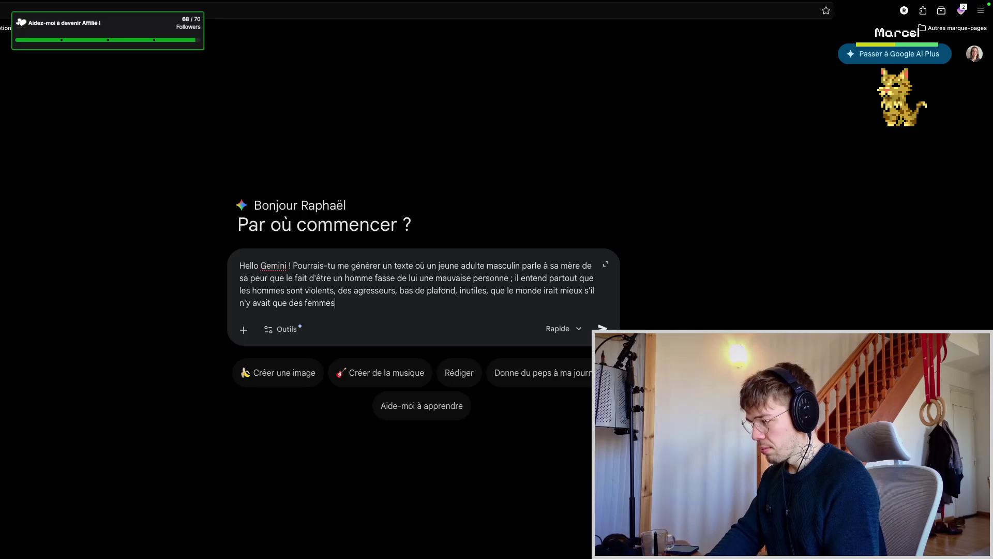
type(", et ilpeur")
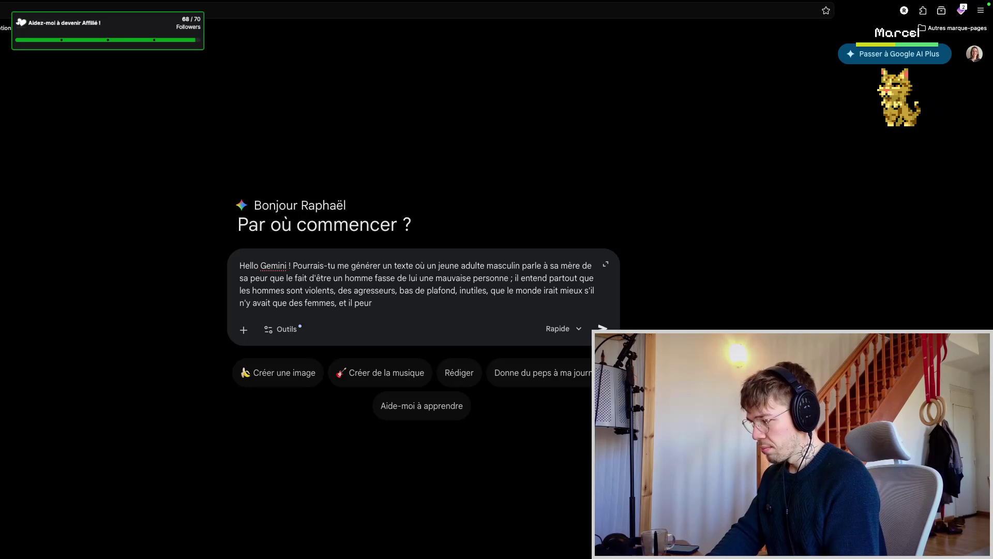
key("BackSpace")
key("BackSpace")
key("BackSpace")
key("BackSpace")
type("a peur ")
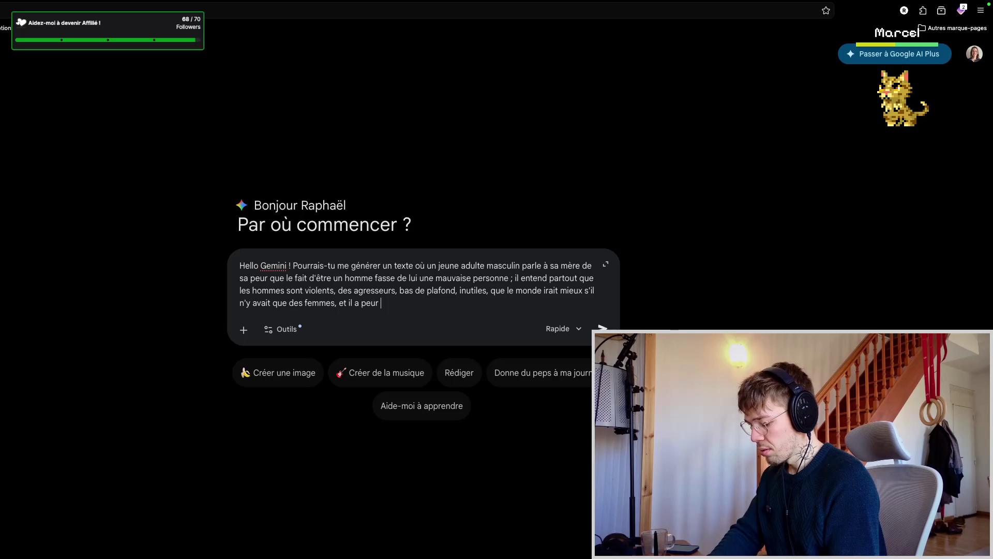
type("de ")
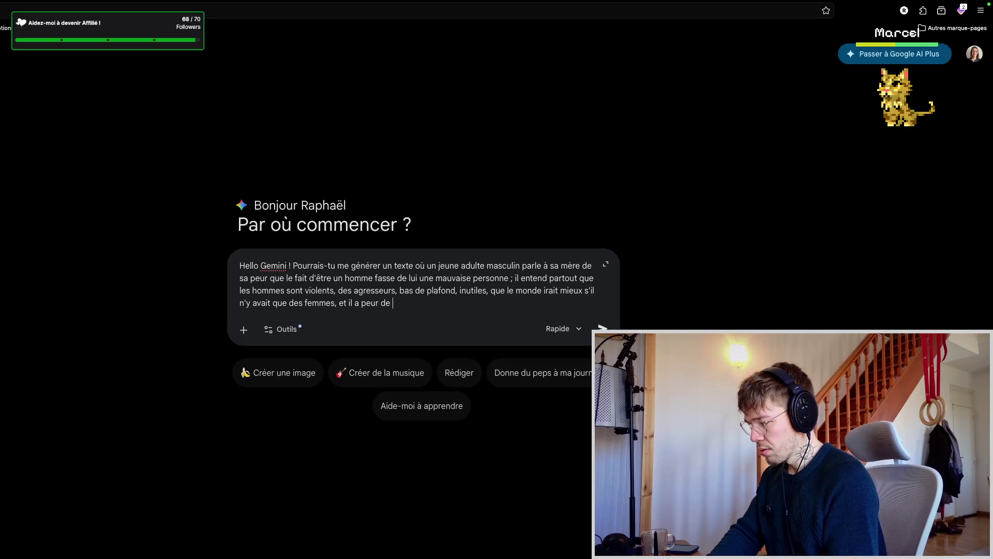
type("céder à ces")
key("BackSpace")
key("BackSpace")
key("BackSpace")
key("BackSpace")
key("BackSpace")
key("BackSpace")
key("BackSpace")
key("BackSpace")
key("BackSpace")
type("'avoir quelque chos")
key("BackSpace")
key("BackSpace")
key("BackSpace")
type("que chose de \"monstrueux\" en lui.")
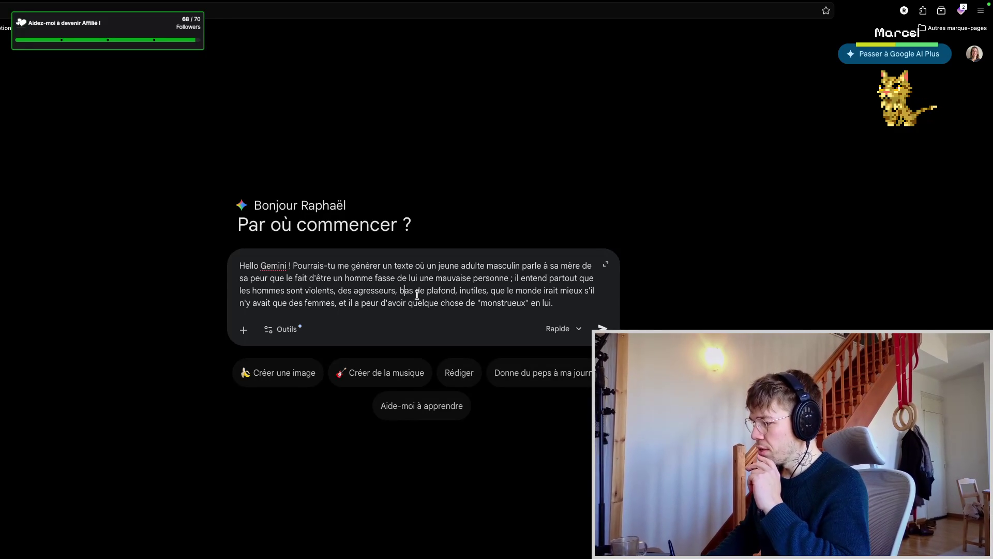
- Insert 'toxiques' and 'des prédateurs' into the list and add the 'bête sauvage' sentence, starting a new line
left_click(338, 294)
type("toxic")
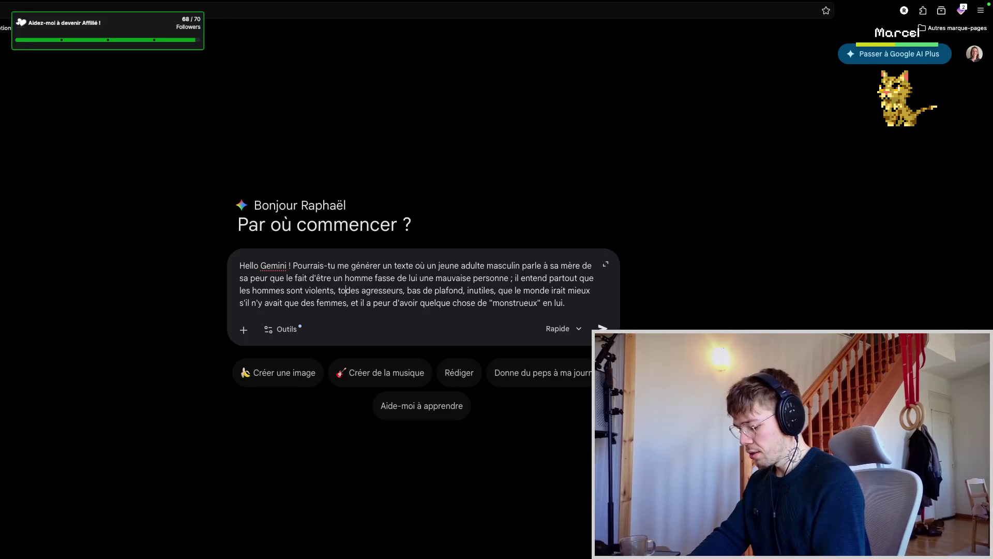
type("ues, des prédateurs,")
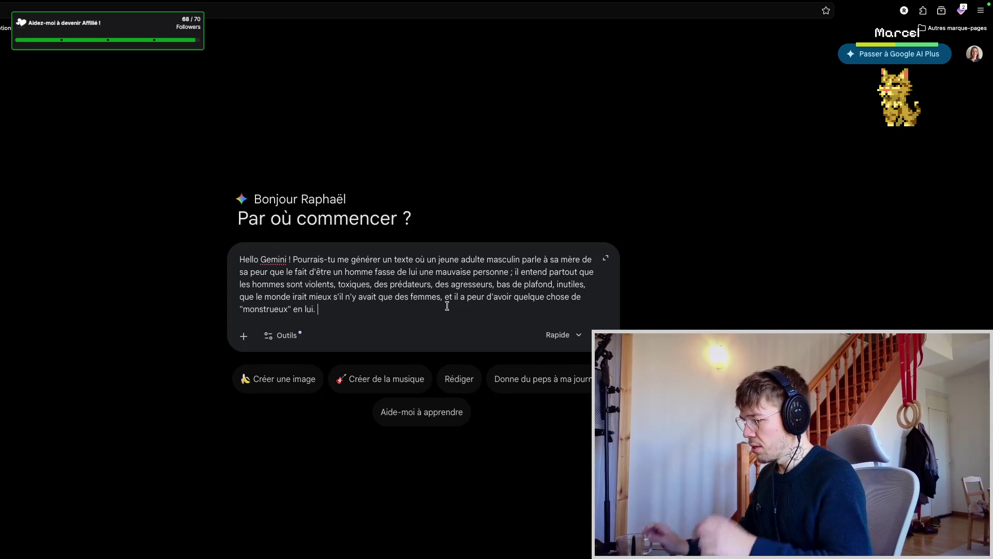
left_click(447, 306)
type("Comme si sa ma")
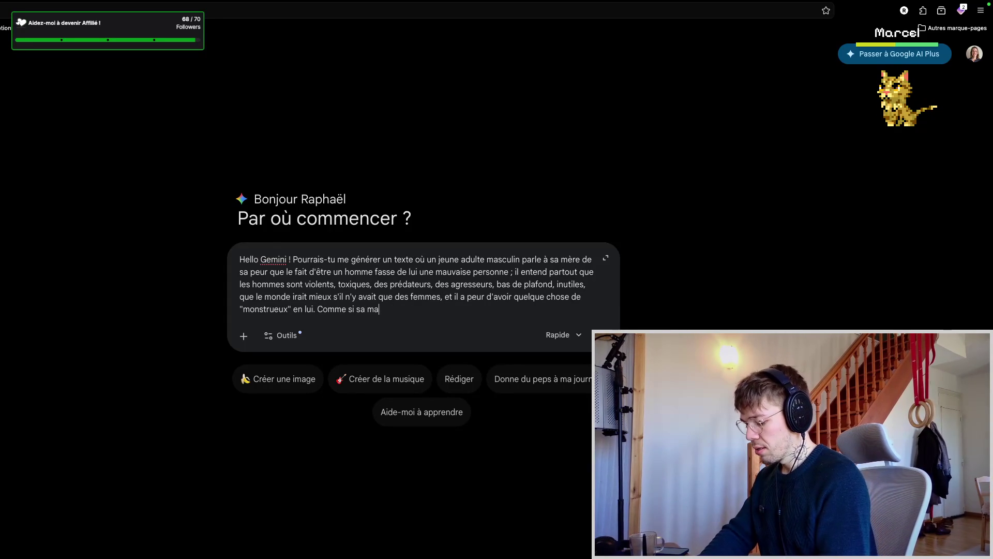
type("sculinité était une")
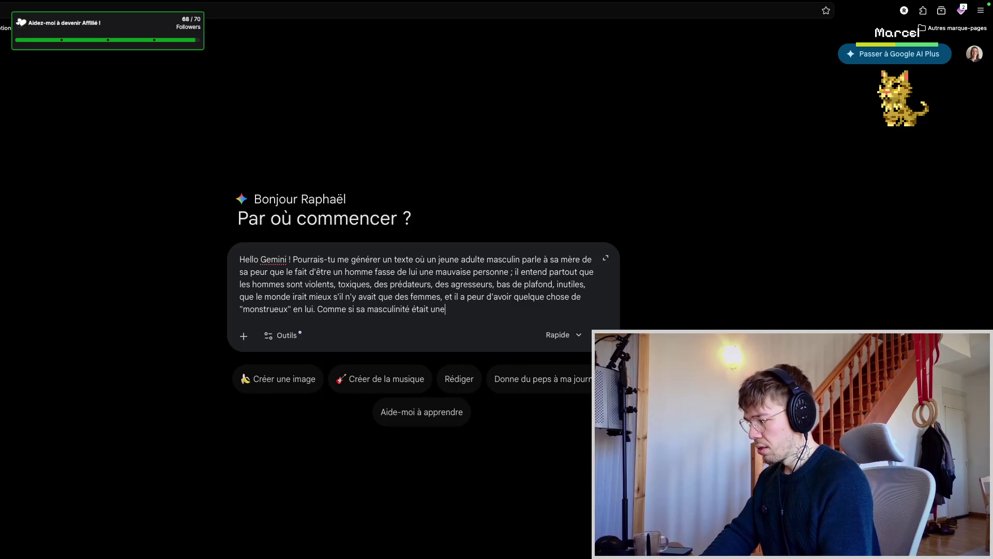
type("\"bête sauvage\"")
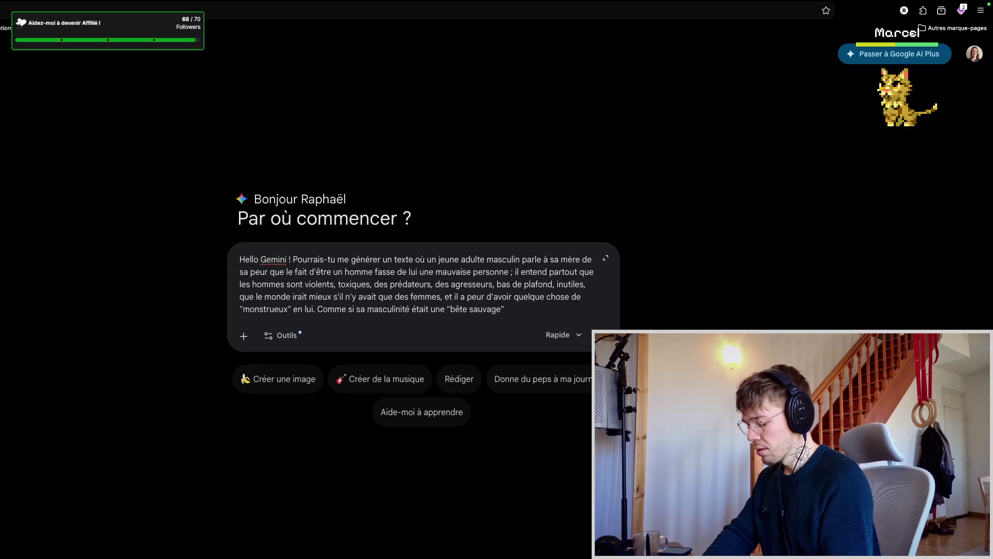
type("qui n'attend que d'$e")
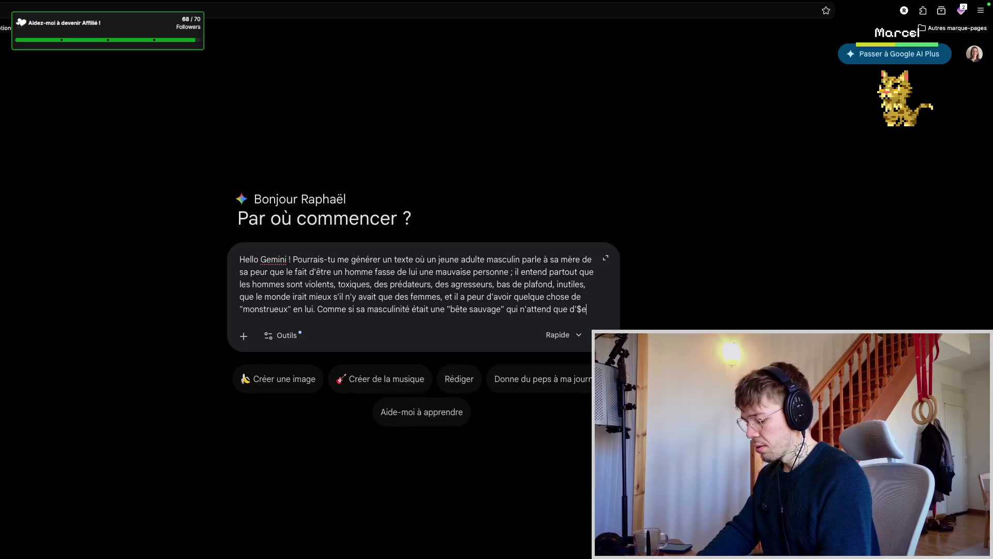
key("BackSpace")
key("BackSpace")
type("être libérée pour faire de lui")
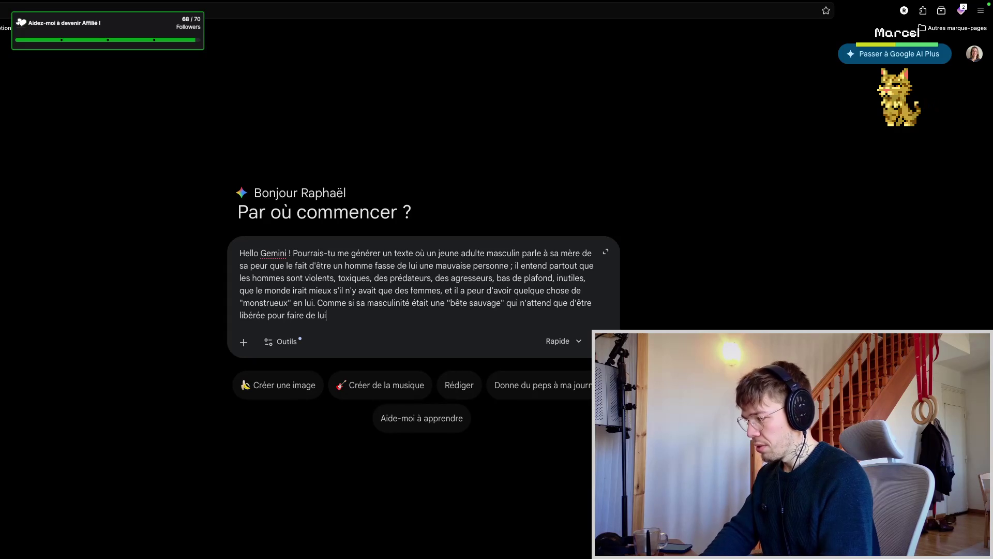
type("nstre.")
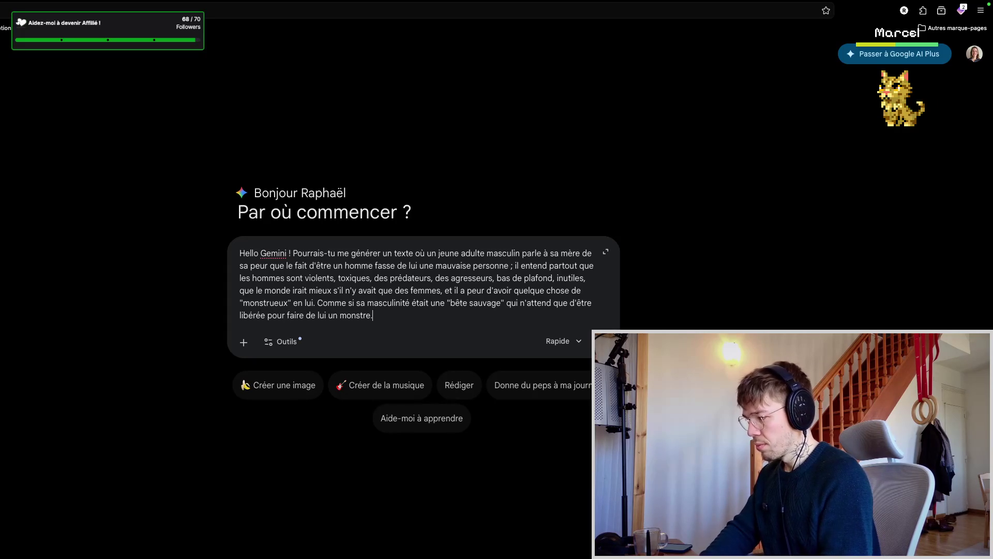
key("shift+Return")
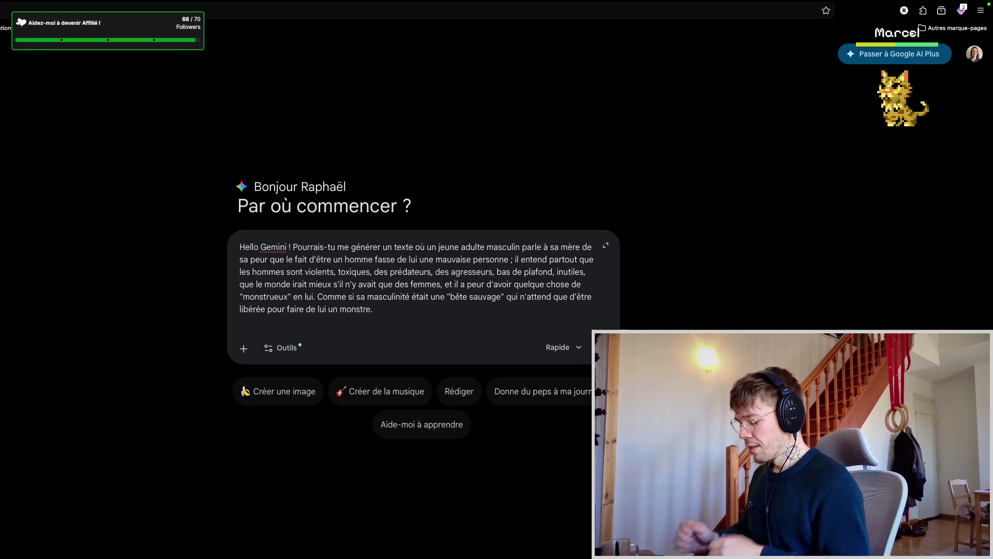
- Add a paragraph asking for an emotional first confession near tears, and send the prompt to Gemini
key("shift+Return")
type("J'a")
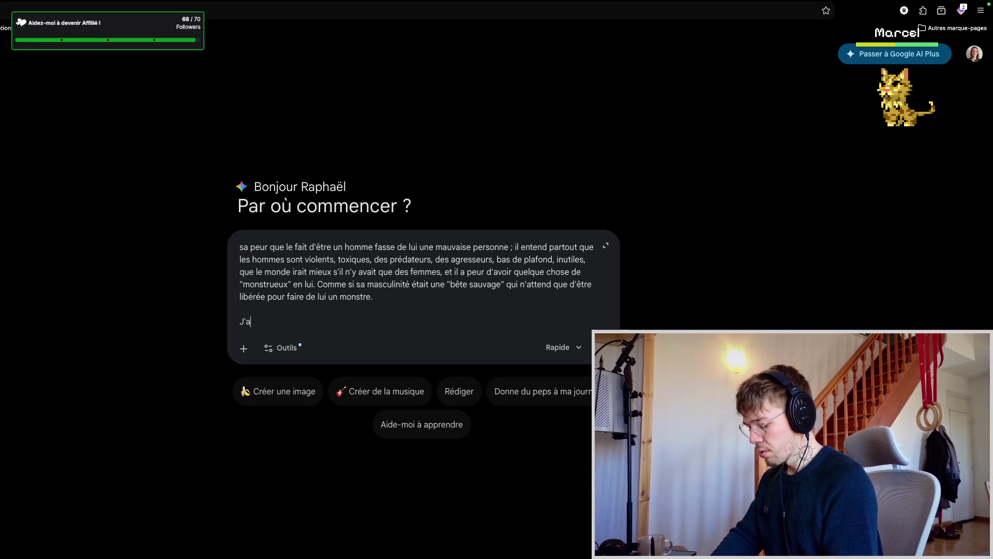
type("imerais un")
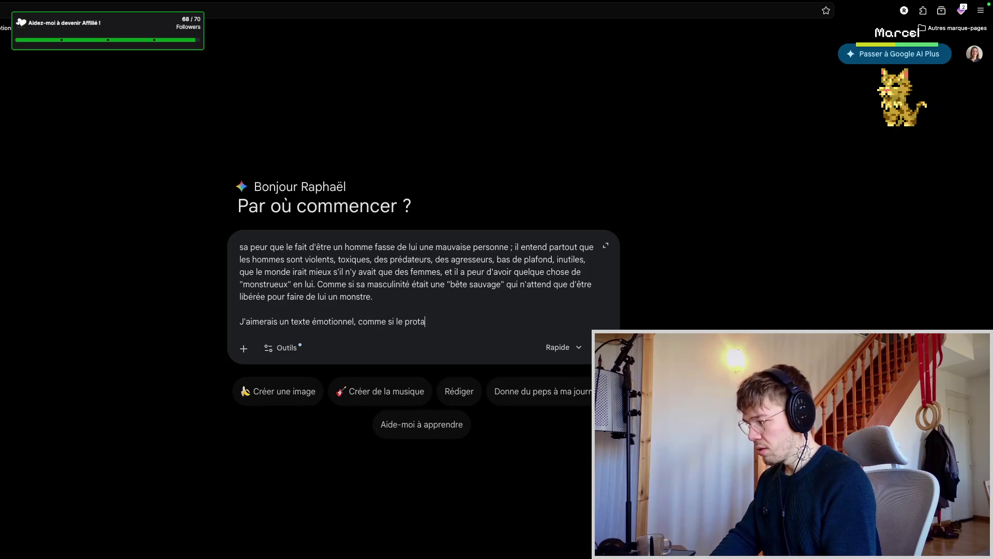
type("te")
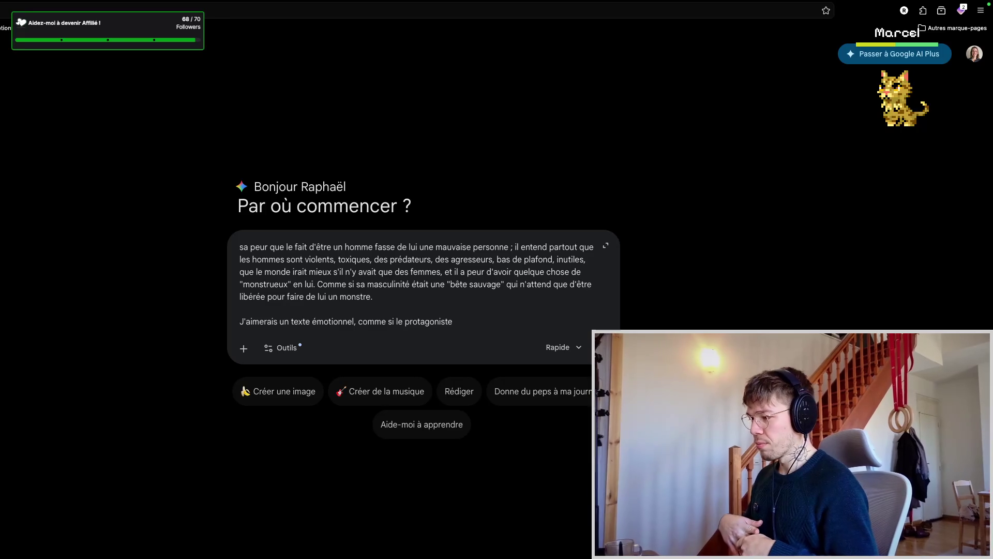
type(" était")
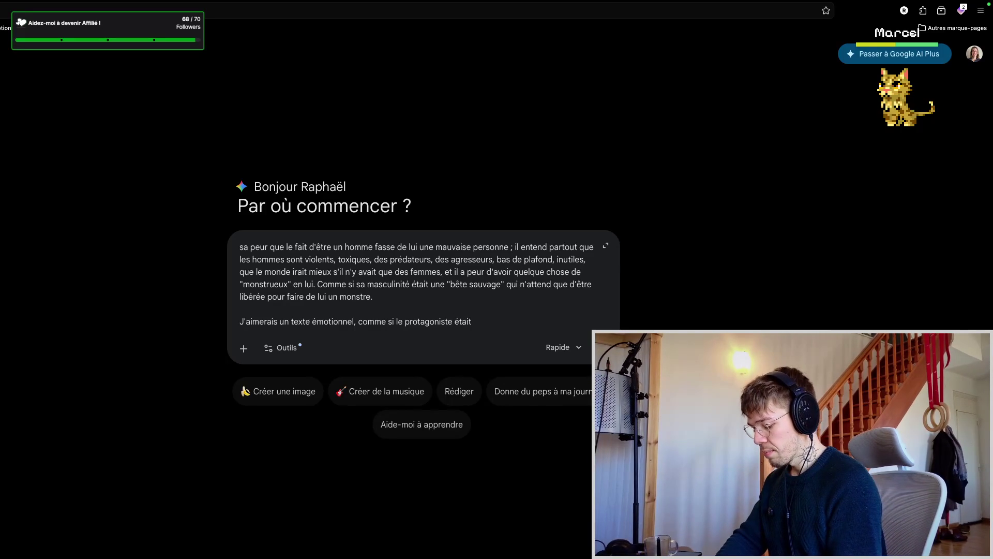
type(" sur le point de pleurer,")
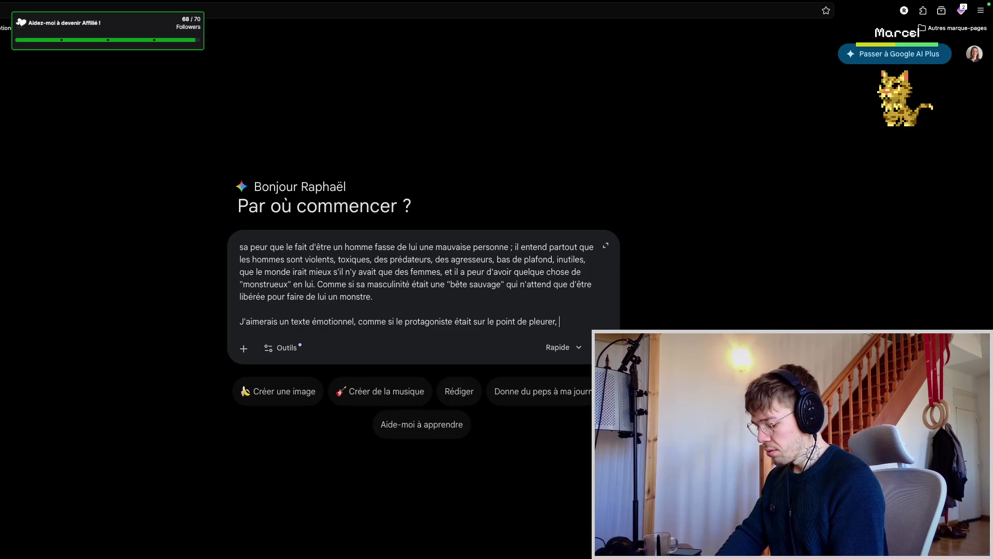
type("le doute, et se confia")
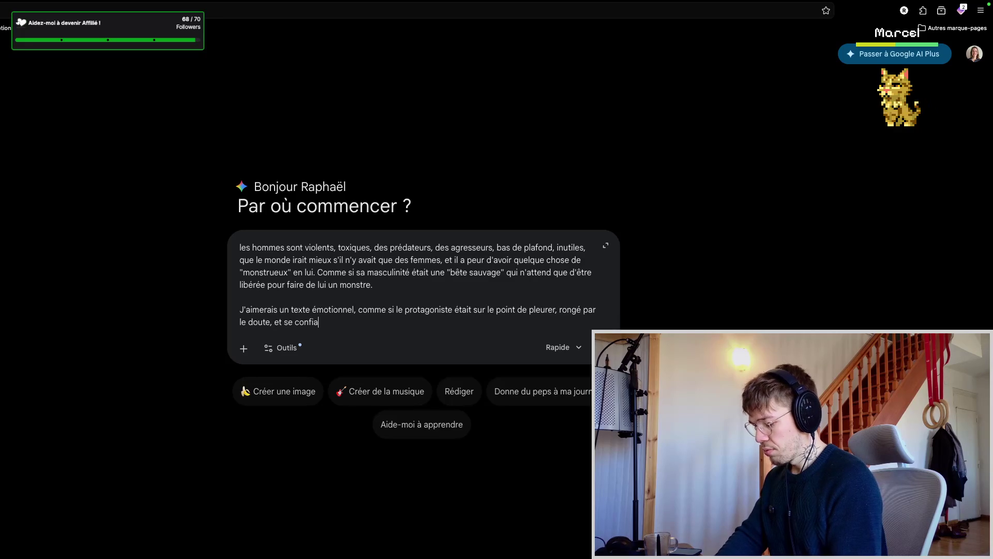
type("it pour la przemière fois sur le sujet.")
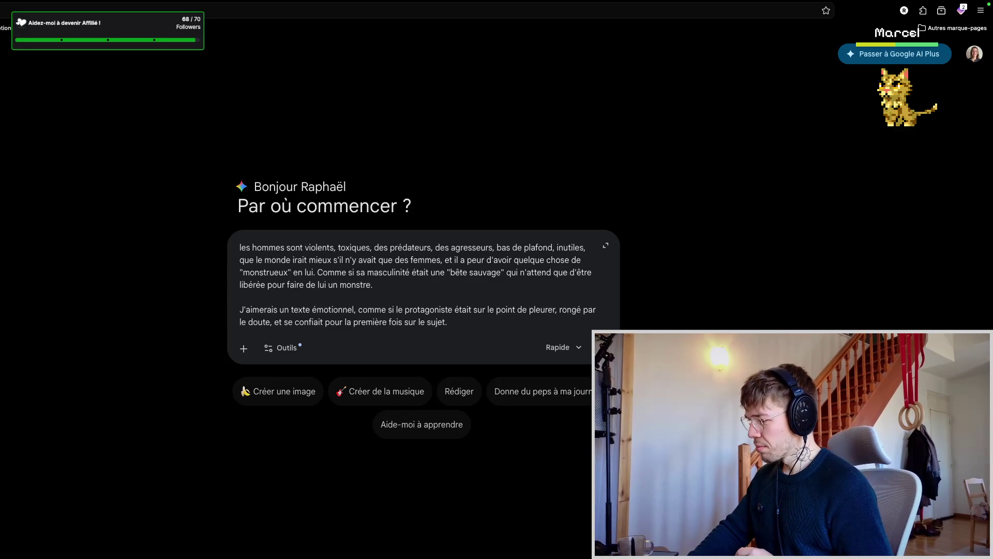
key("Return")
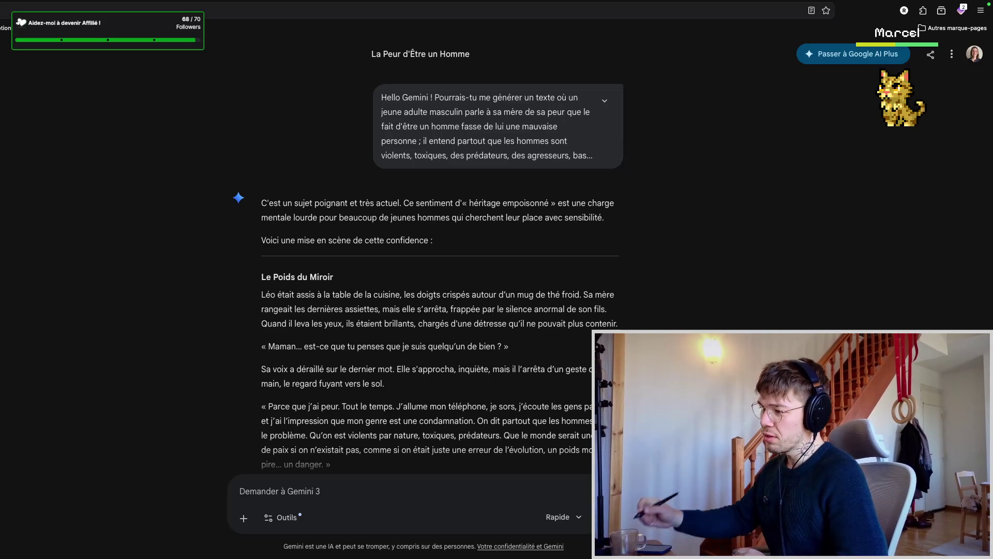
scroll(429, 313, "down", 3)
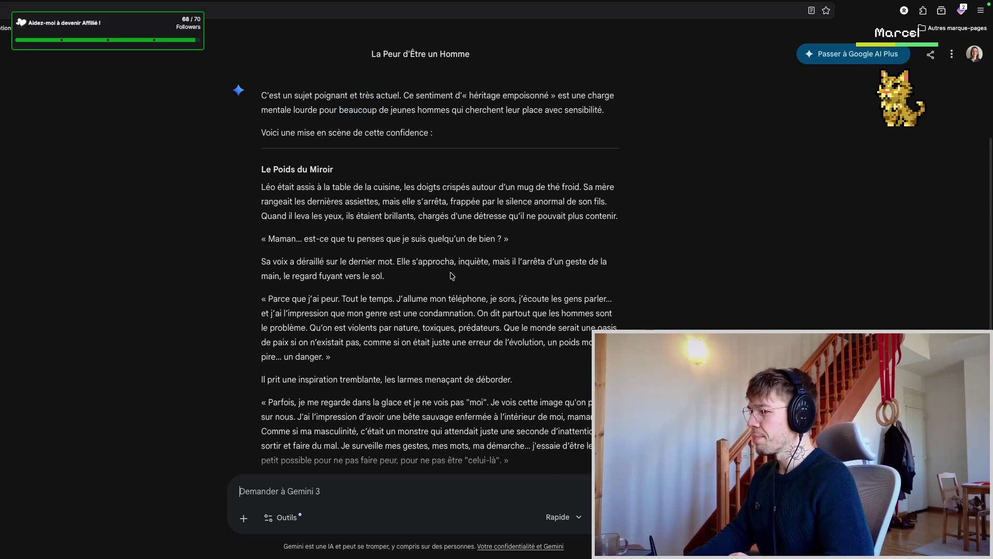
scroll(431, 304, "down", 1)
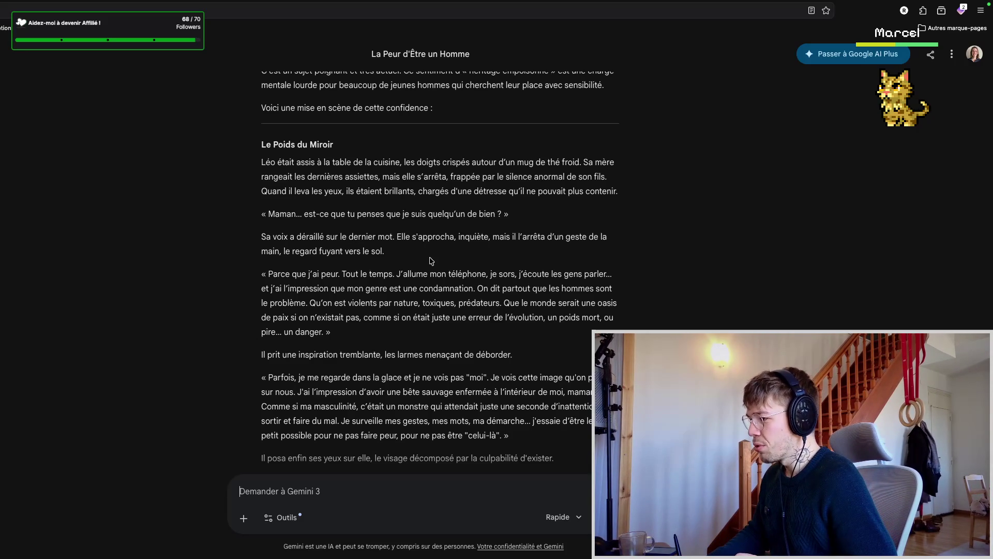
scroll(431, 260, "down", 1)
scroll(431, 261, "down", 1)
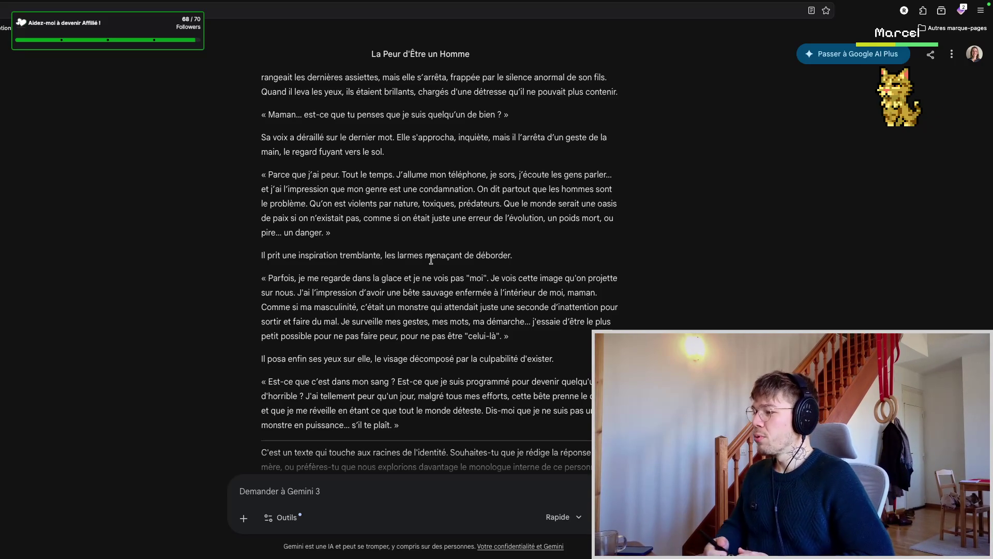
scroll(435, 305, "down", 1)
scroll(436, 306, "down", 1)
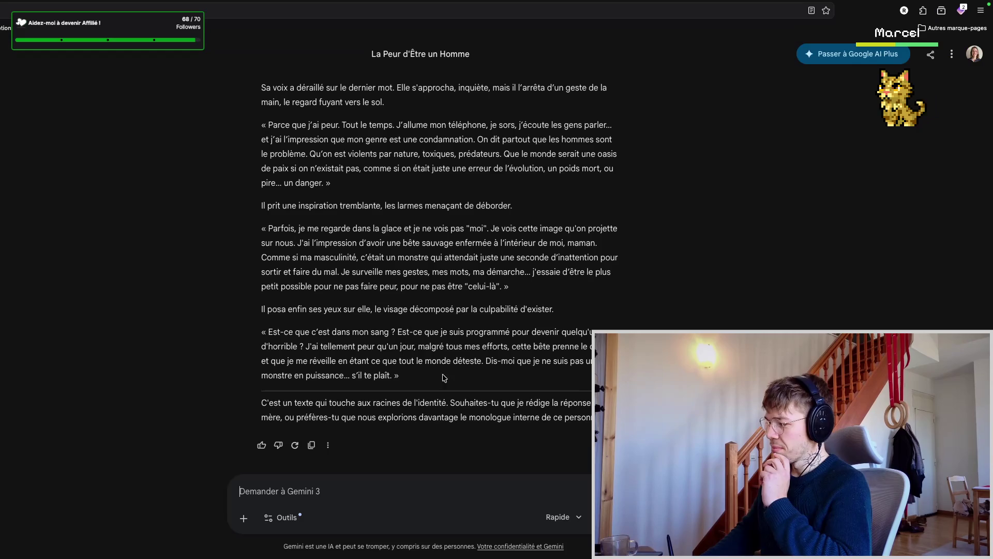
left_click(403, 488)
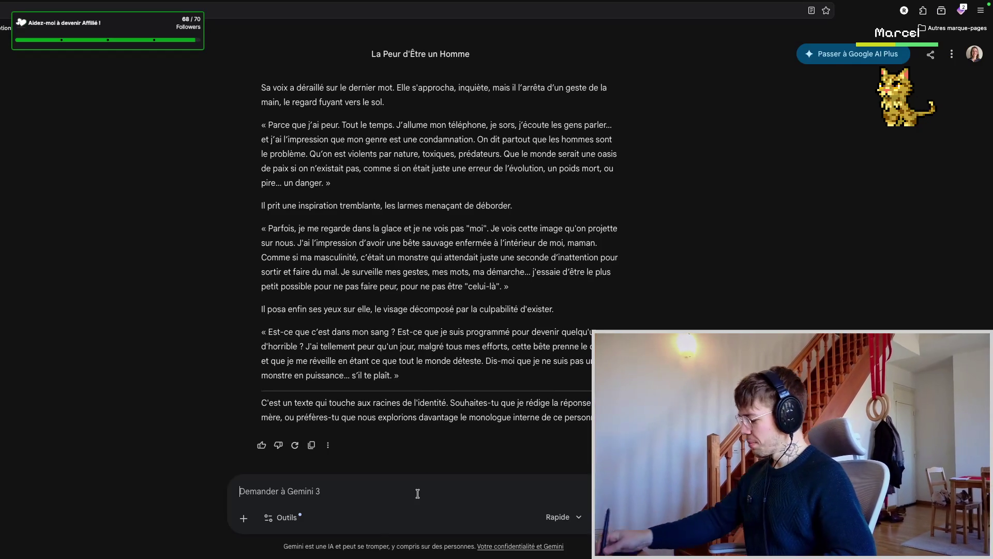
type("Pourrais-tu générer la suite, la réponse de sa mère ?")
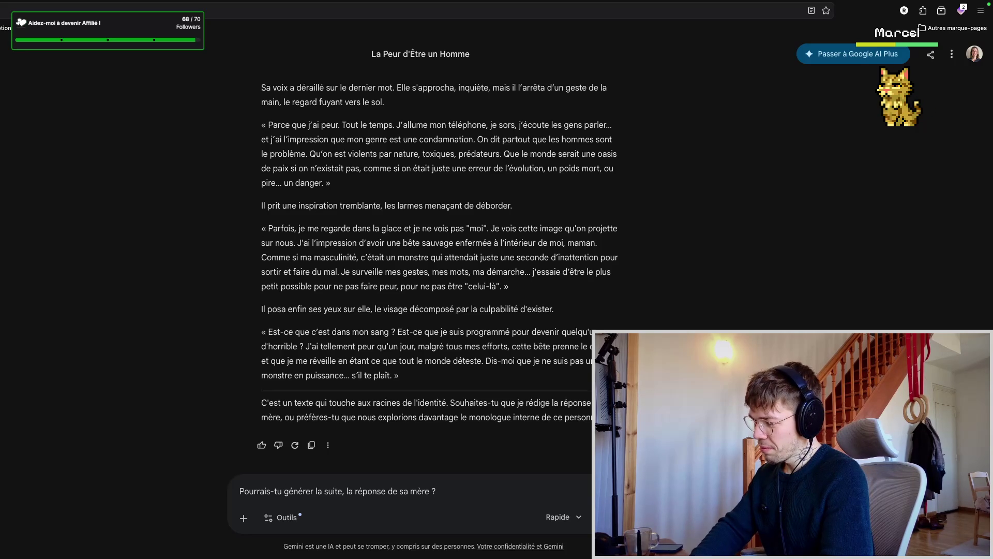
- Send the follow-up 'Pourrais-tu générer la suite, la réponse de sa mère ?' to Gemini
key("Return")
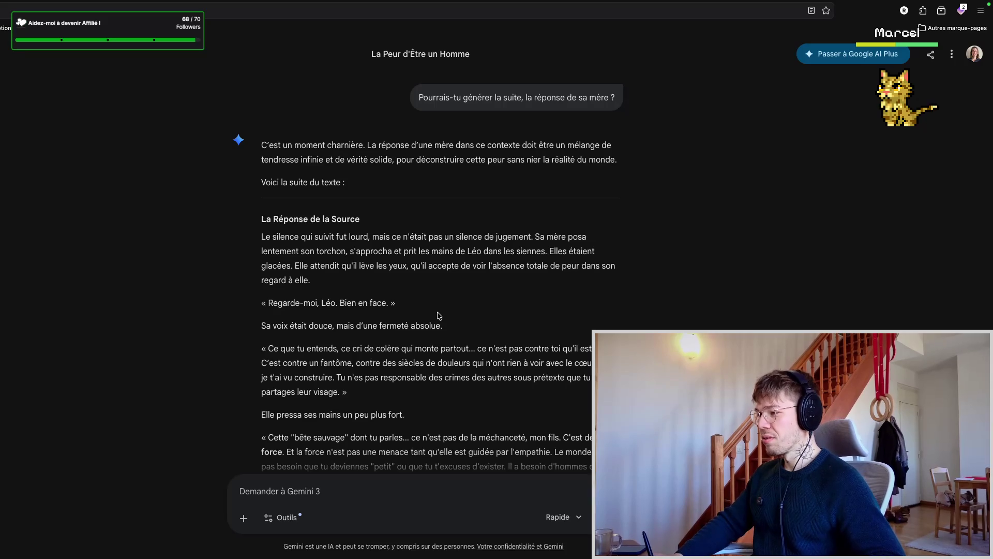
scroll(438, 314, "down", 1)
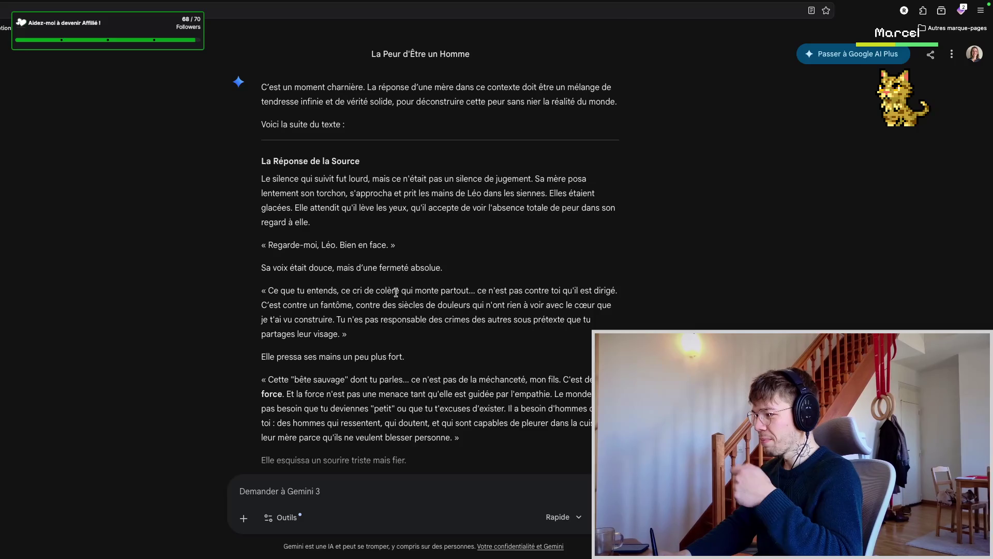
scroll(441, 314, "down", 1)
scroll(444, 310, "down", 1)
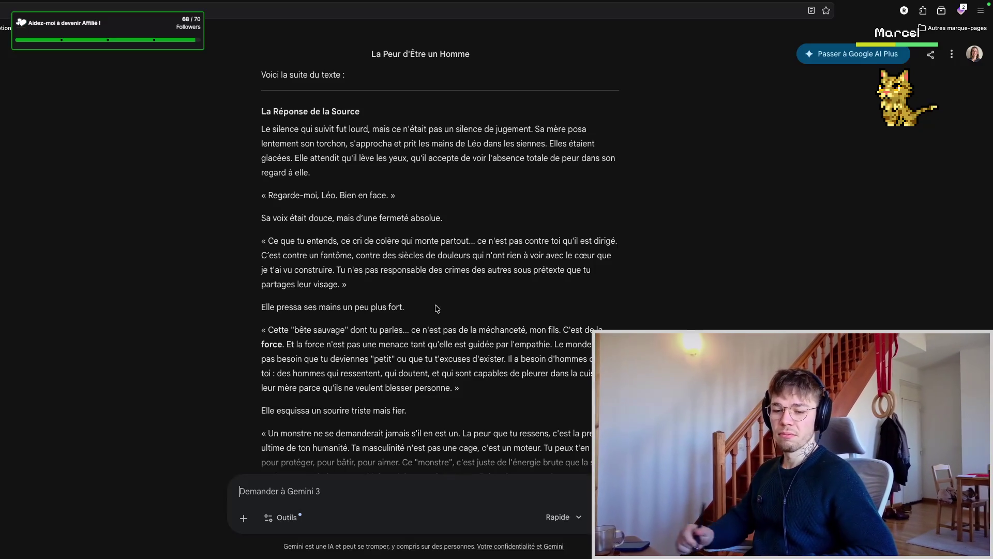
scroll(443, 302, "down", 1)
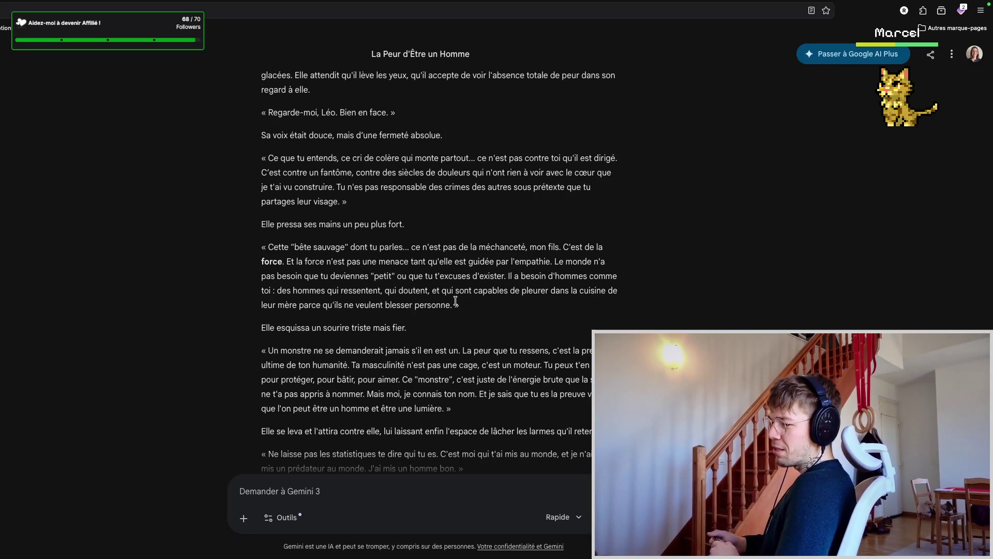
scroll(456, 302, "down", 2)
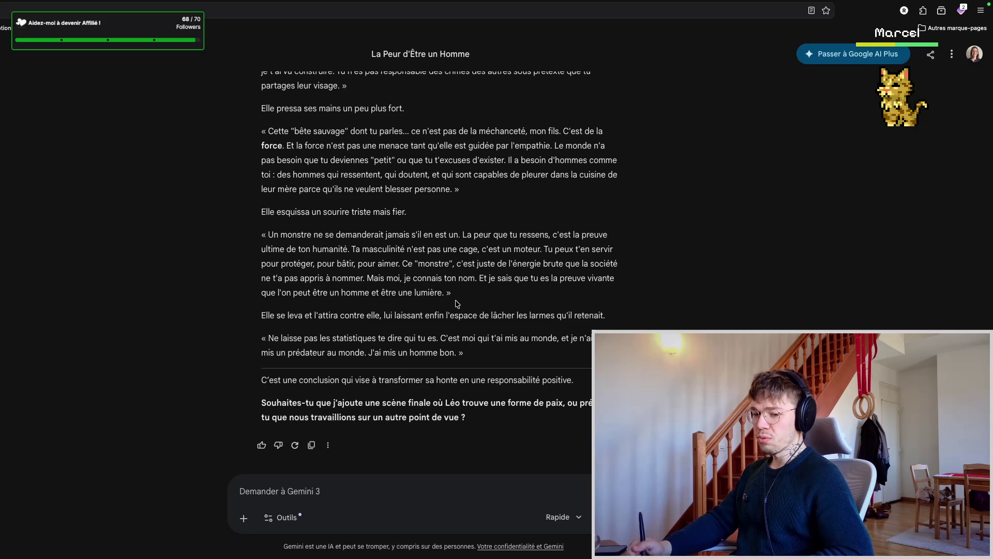
scroll(422, 215, "up", 3)
scroll(419, 217, "up", 2)
scroll(412, 225, "up", 2)
scroll(401, 232, "up", 1)
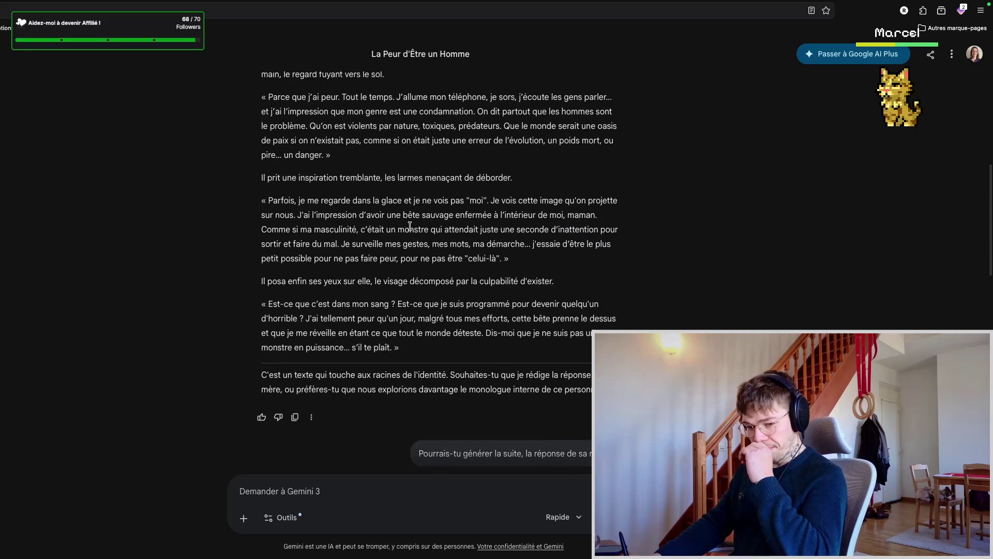
scroll(407, 236, "up", 2)
scroll(417, 249, "up", 2)
scroll(419, 257, "up", 1)
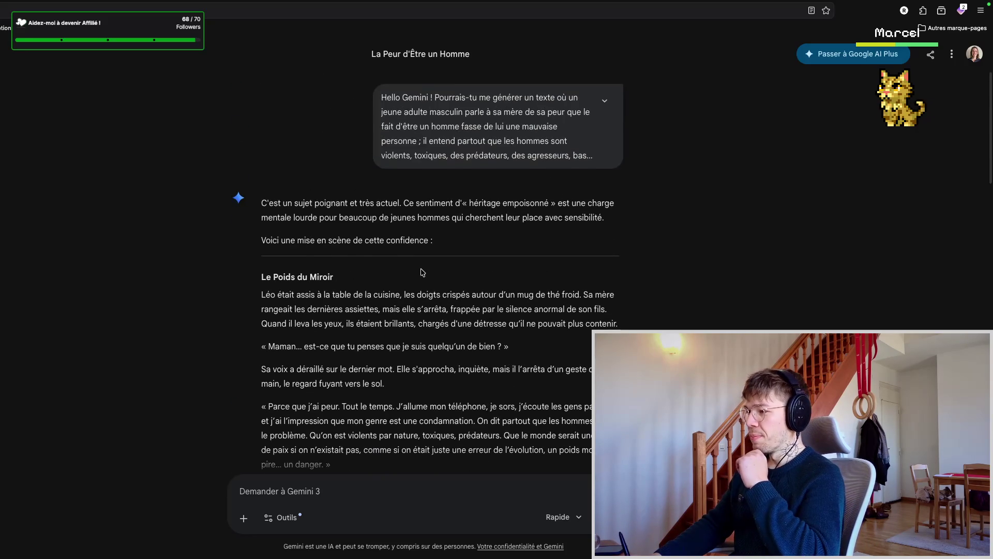
scroll(428, 258, "down", 1)
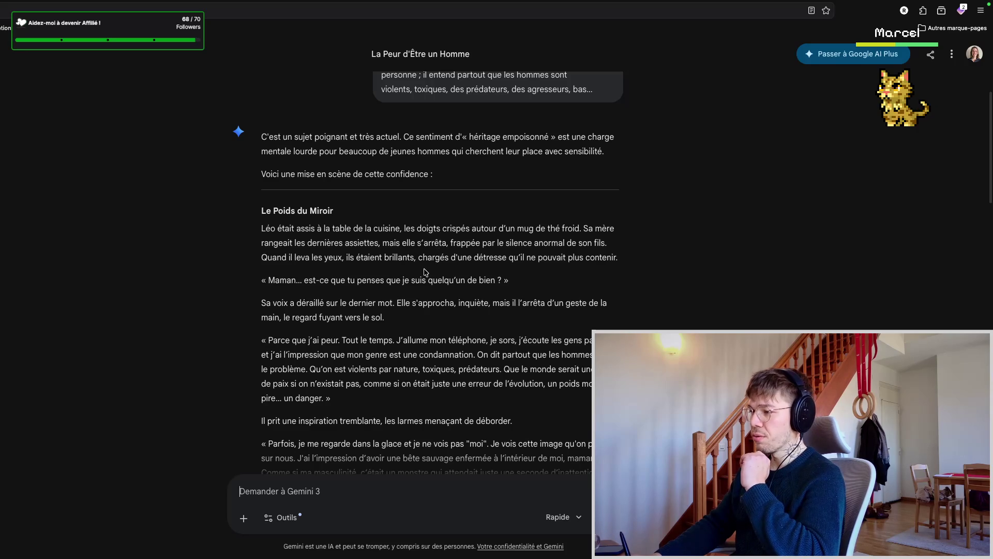
scroll(425, 273, "down", 1)
scroll(427, 268, "down", 3)
scroll(429, 260, "down", 4)
scroll(429, 258, "down", 2)
scroll(408, 268, "down", 1)
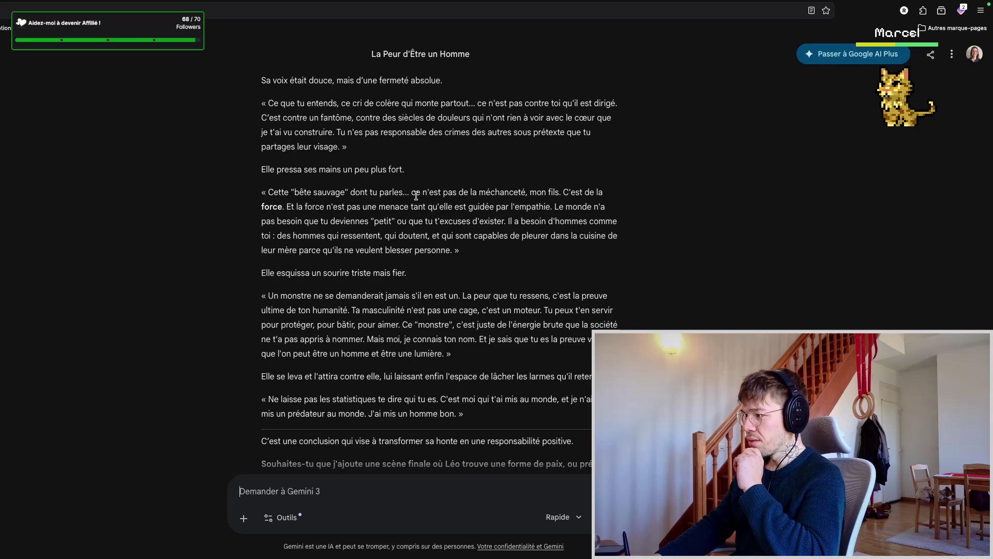
- Reread the bête sauvage passage, the 'masculinity is not a cage' line and the mother's pause, then switch to Rimes Solides
mouse_move(289, 191)
left_mouse_down()
mouse_move(561, 192)
mouse_move(392, 221)
left_mouse_up()
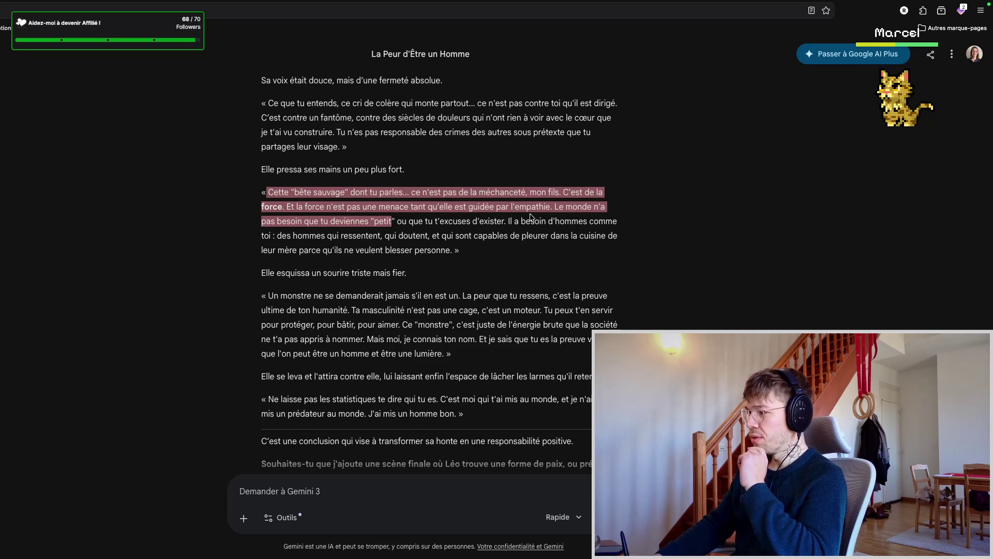
left_click_drag(360, 237, 449, 247)
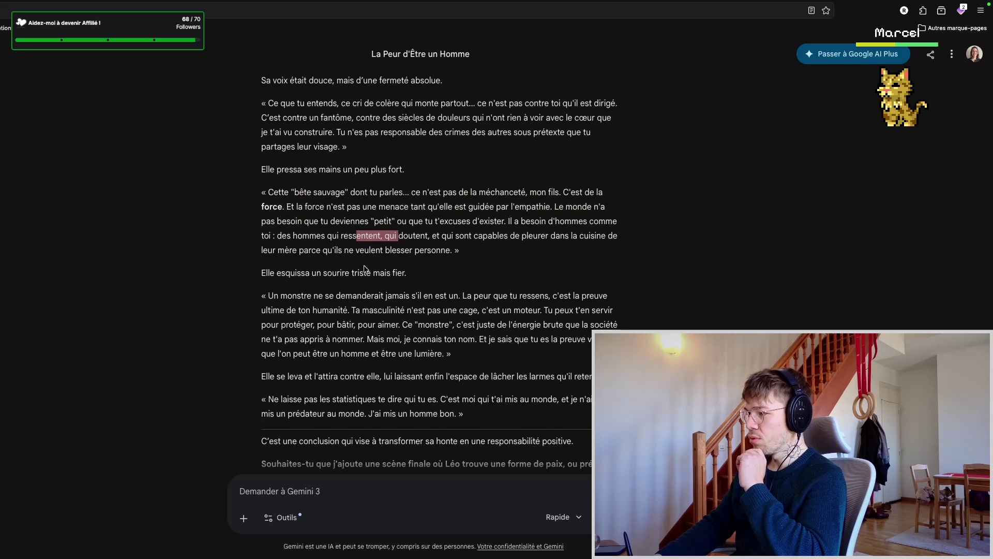
left_click(365, 260)
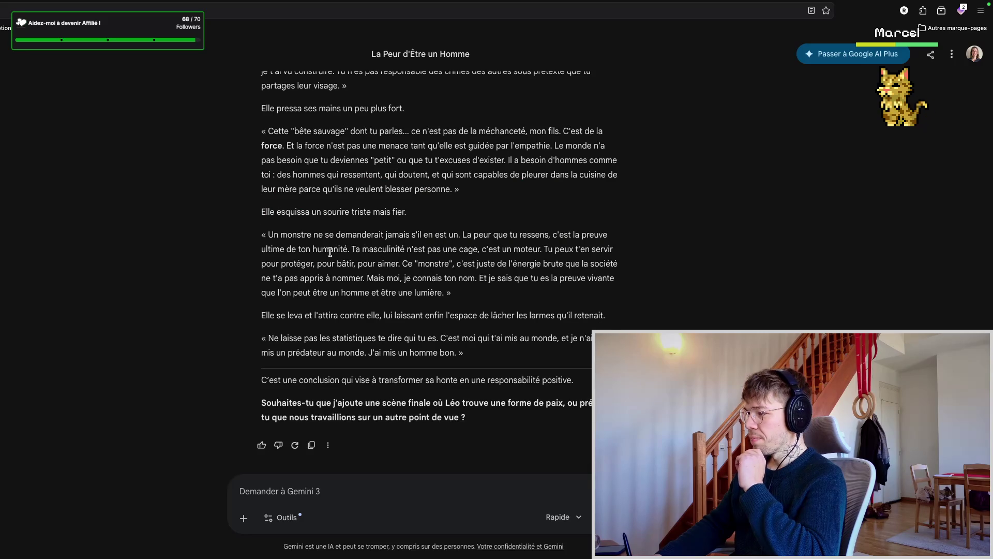
left_click_drag(332, 252, 502, 249)
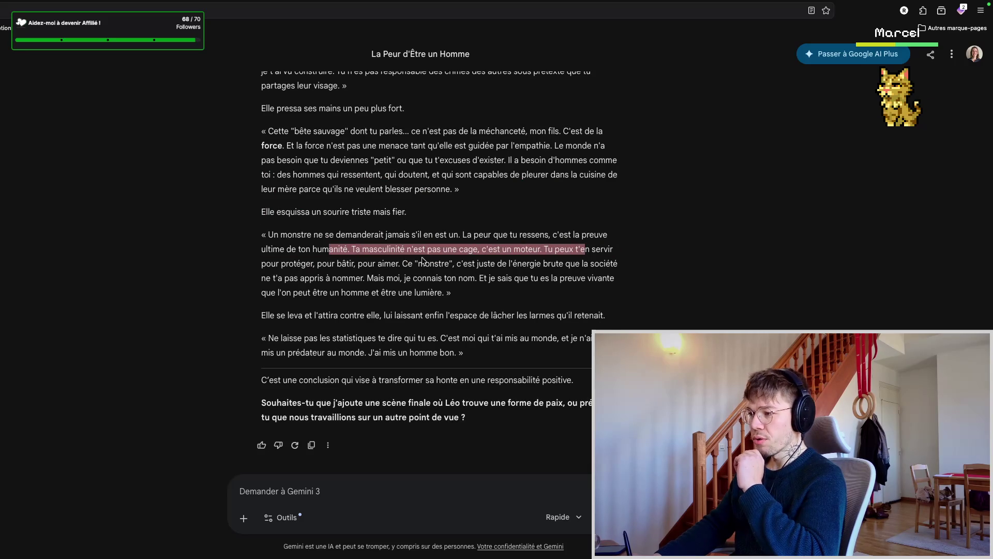
left_click(437, 273)
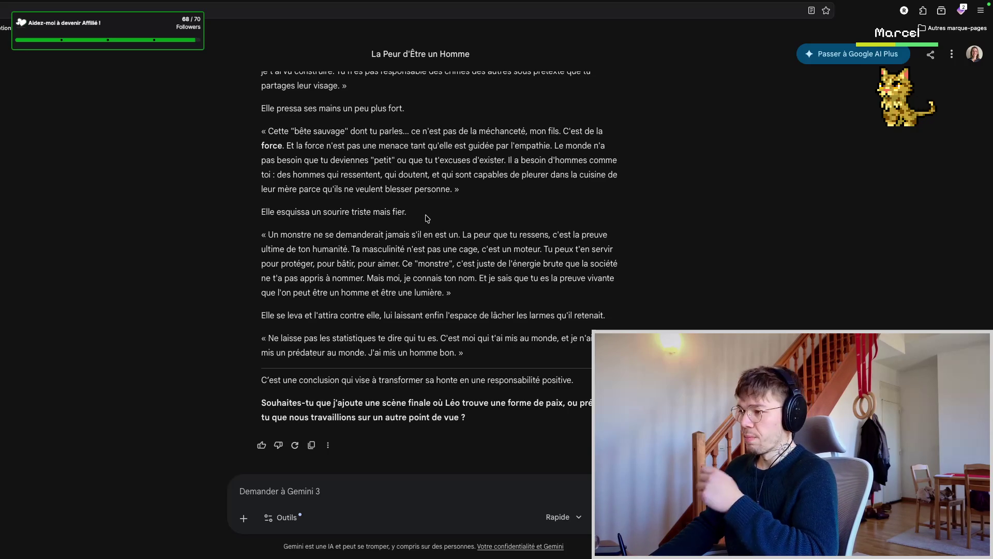
scroll(424, 218, "up", 2)
scroll(425, 217, "up", 1)
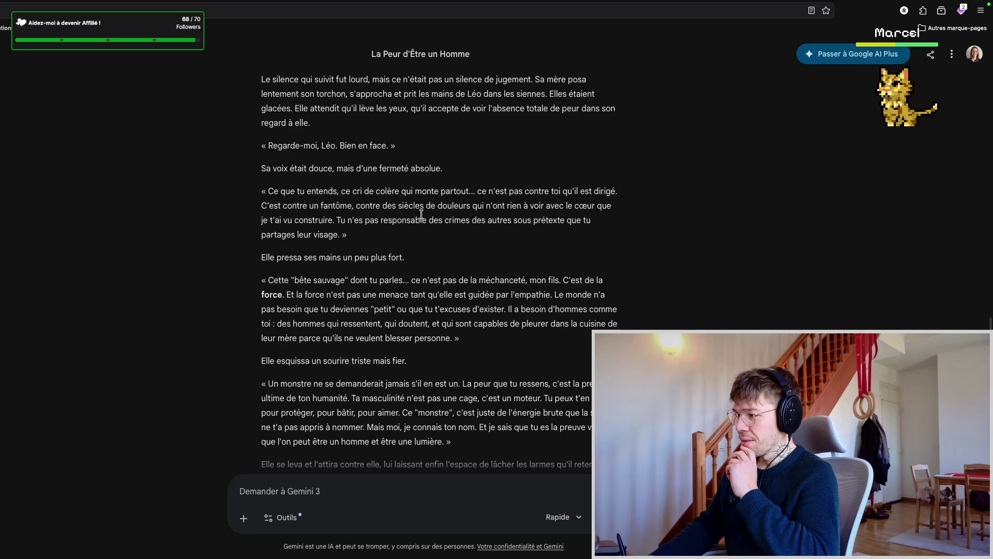
scroll(425, 216, "up", 1)
scroll(425, 216, "up", 1)
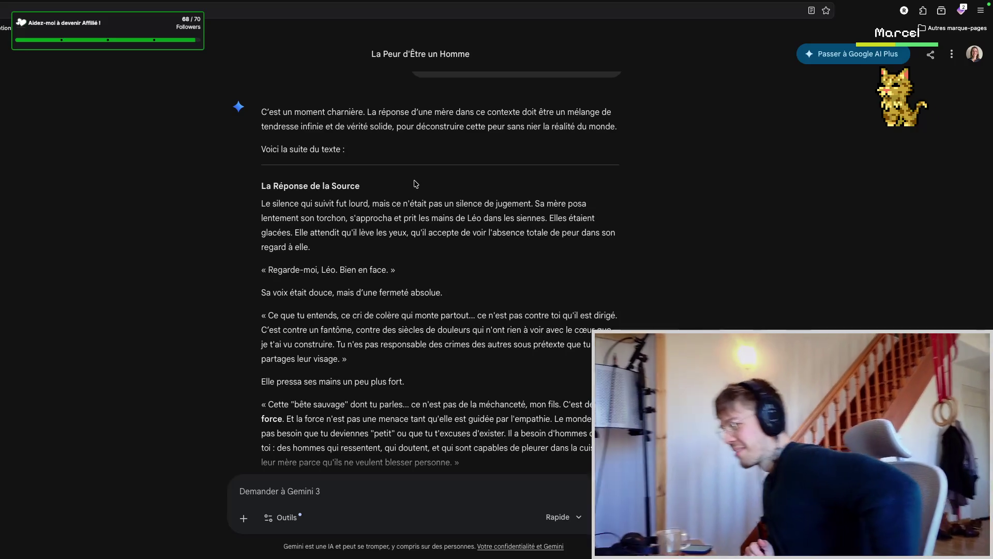
scroll(428, 266, "down", 3)
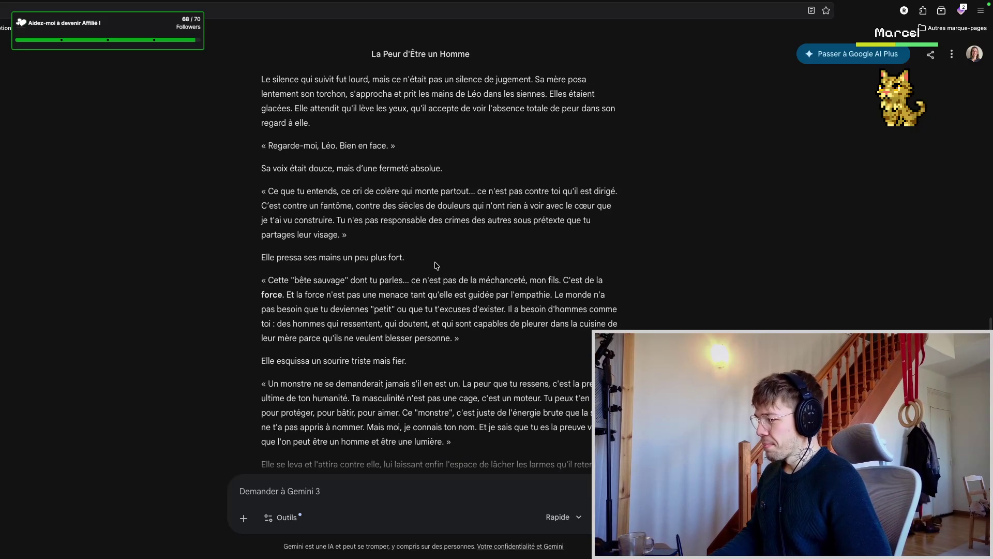
scroll(439, 267, "up", 2)
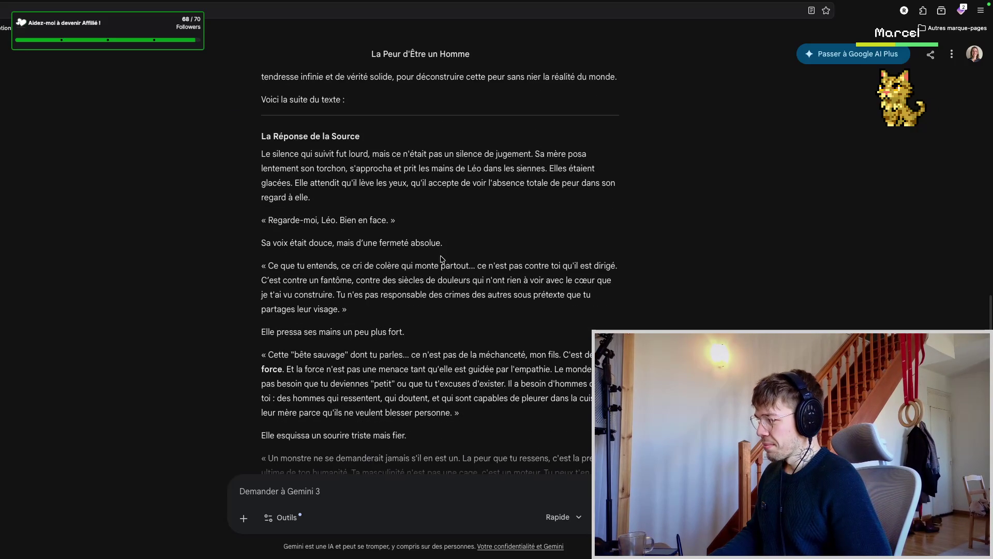
scroll(440, 258, "up", 1)
scroll(442, 265, "up", 3)
scroll(436, 264, "up", 1)
scroll(434, 264, "up", 1)
scroll(431, 274, "up", 2)
scroll(431, 273, "up", 5)
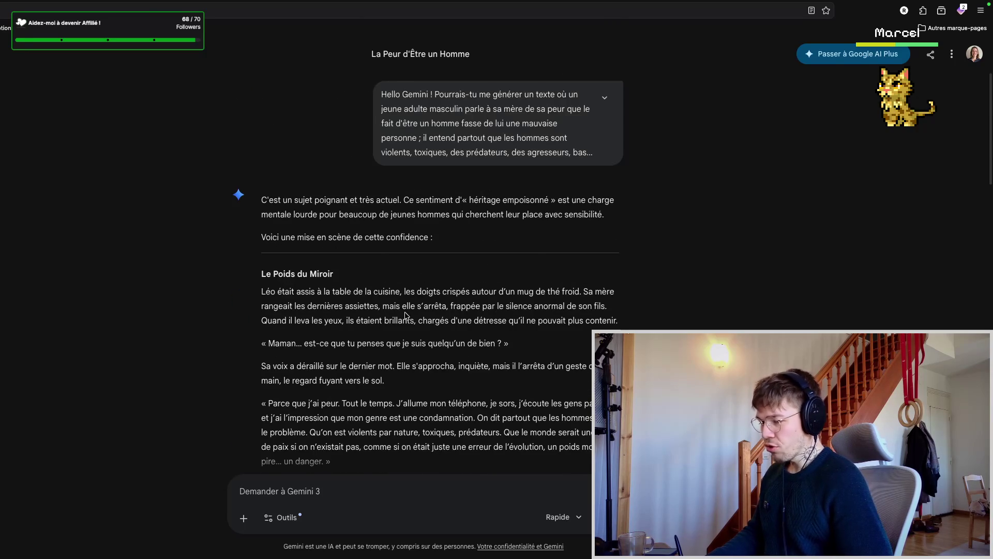
scroll(404, 314, "down", 3)
scroll(419, 298, "down", 1)
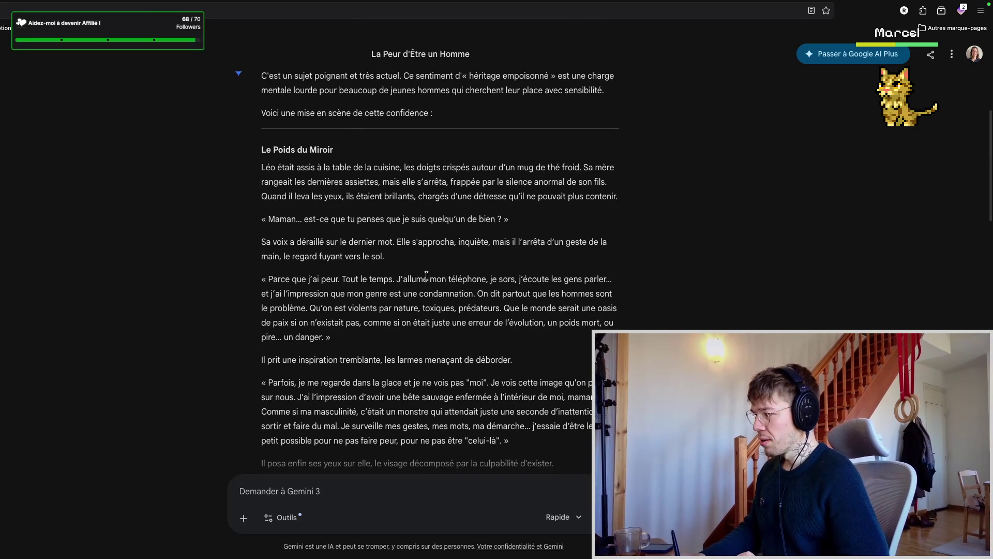
scroll(426, 275, "down", 1)
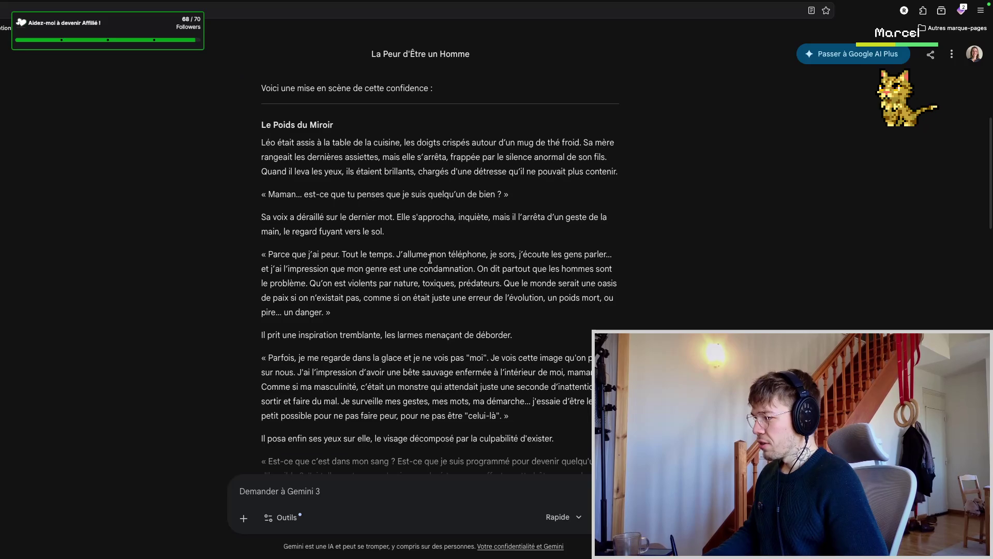
left_click_drag(387, 157, 614, 159)
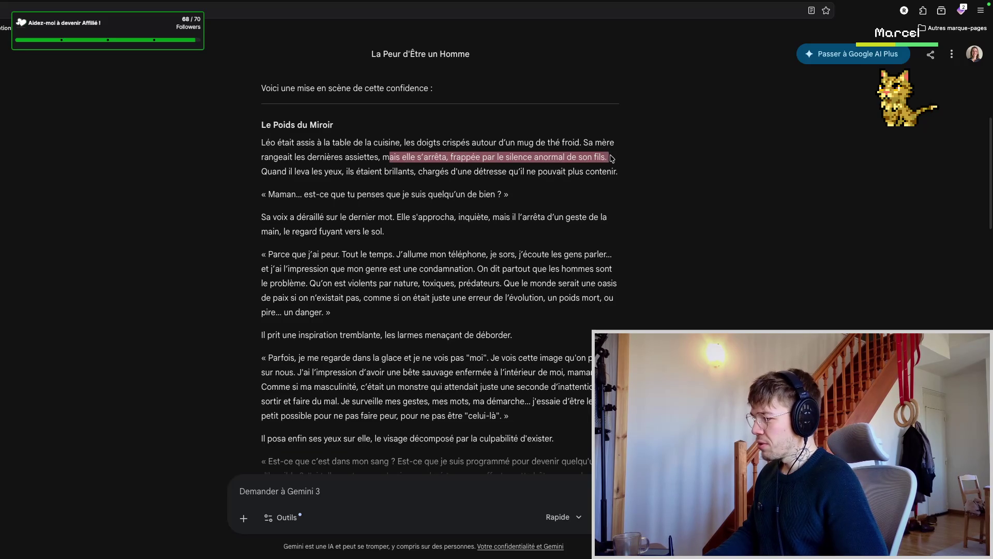
key("ctrl+Tab")
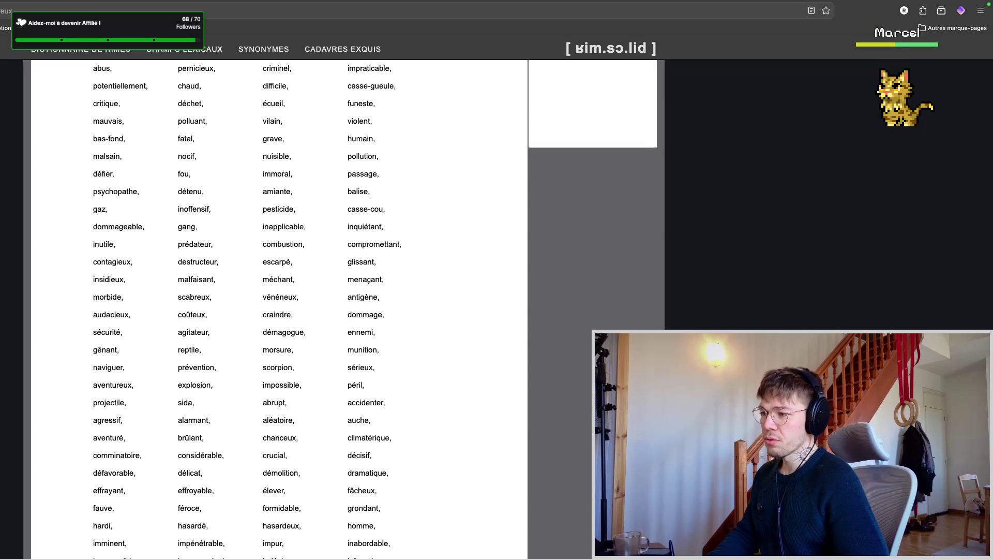
- Return to the lyric notes and open a blank line beneath the first Mots word list
key("ctrl+Tab")
scroll(298, 333, "down", 1)
scroll(298, 333, "down", 5)
scroll(297, 333, "up", 3)
scroll(297, 333, "up", 3)
scroll(287, 330, "up", 5)
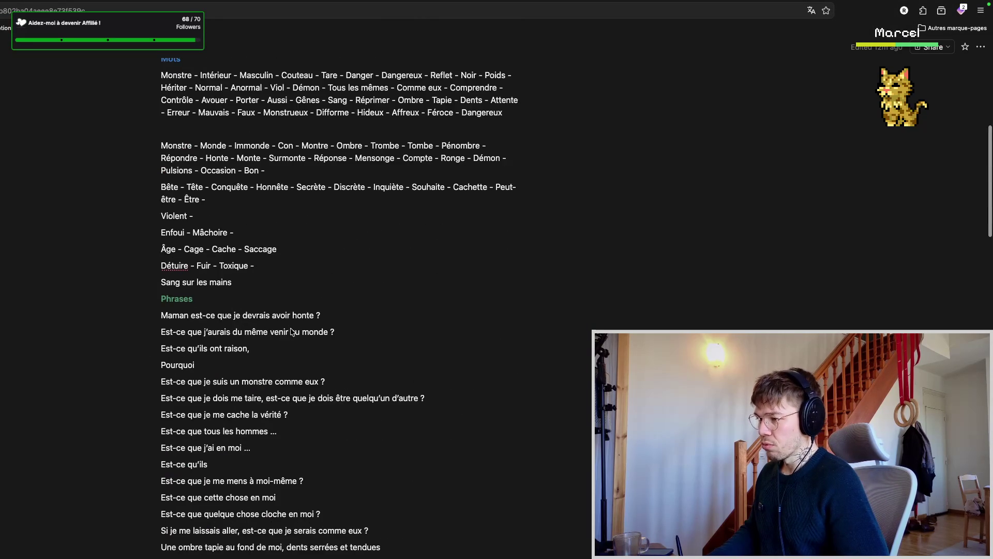
scroll(284, 328, "up", 2)
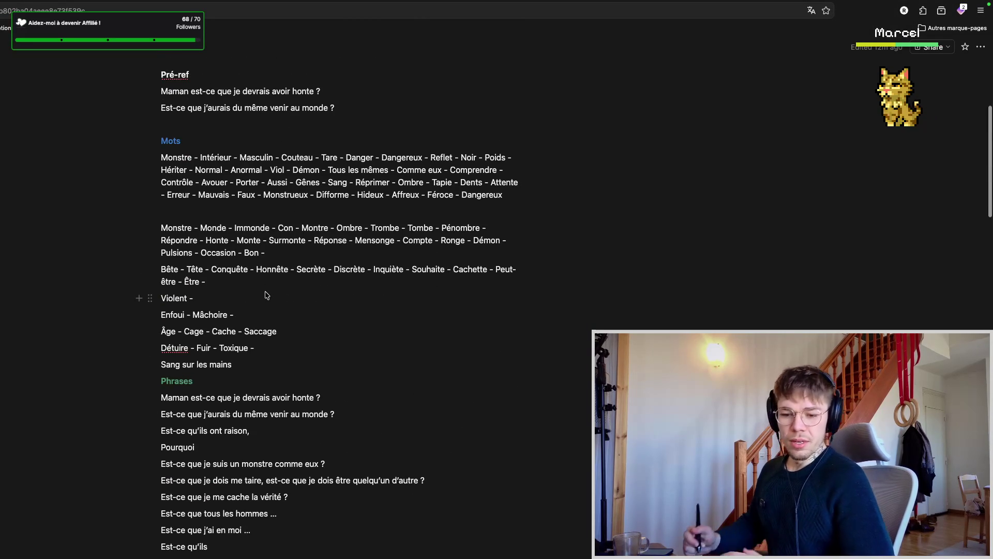
mouse_move(177, 298)
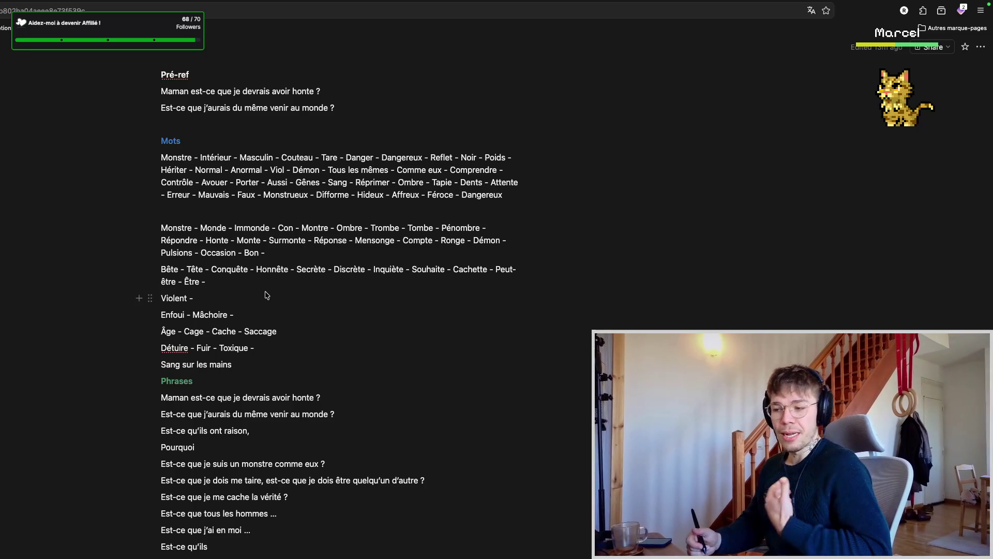
left_click(342, 213)
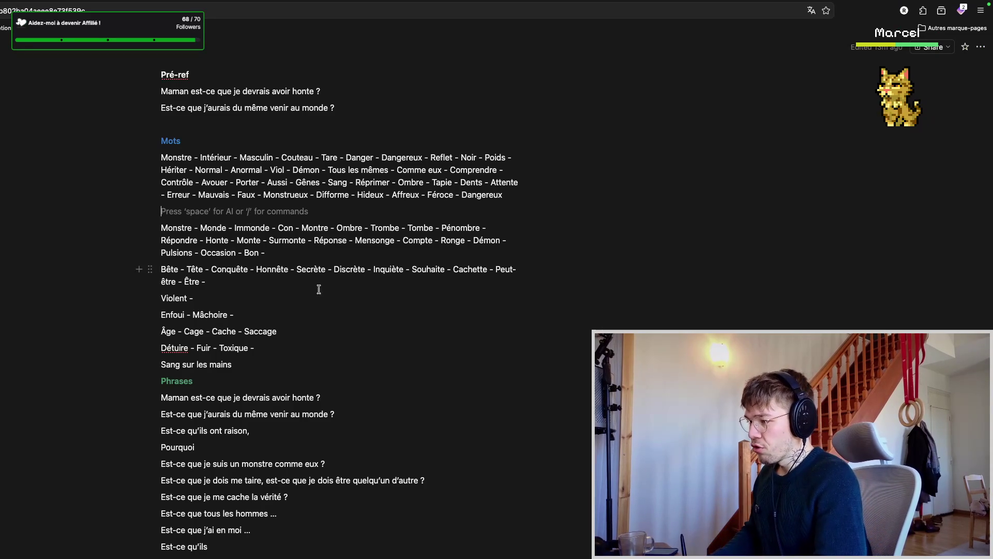
- Pull distress and 'quelqu'un de bien' from the Gemini story into the word lists as Détresse and Bien
left_click(268, 298)
type("lence ")
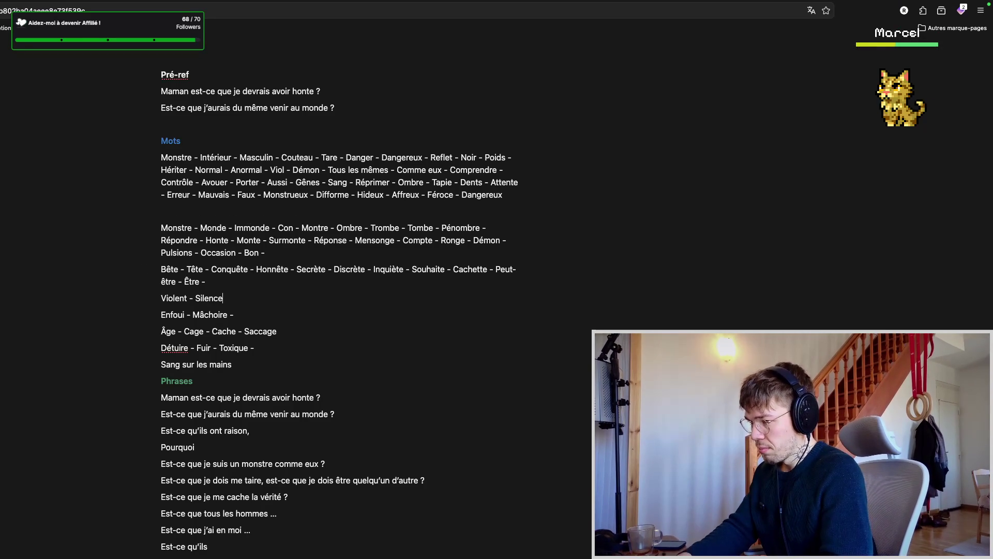
type("-")
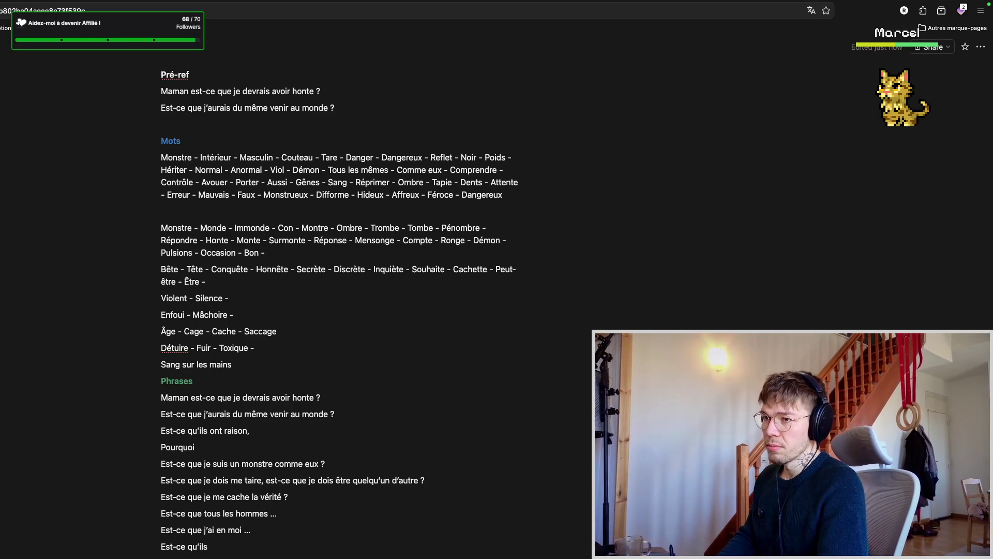
key("ctrl+Tab")
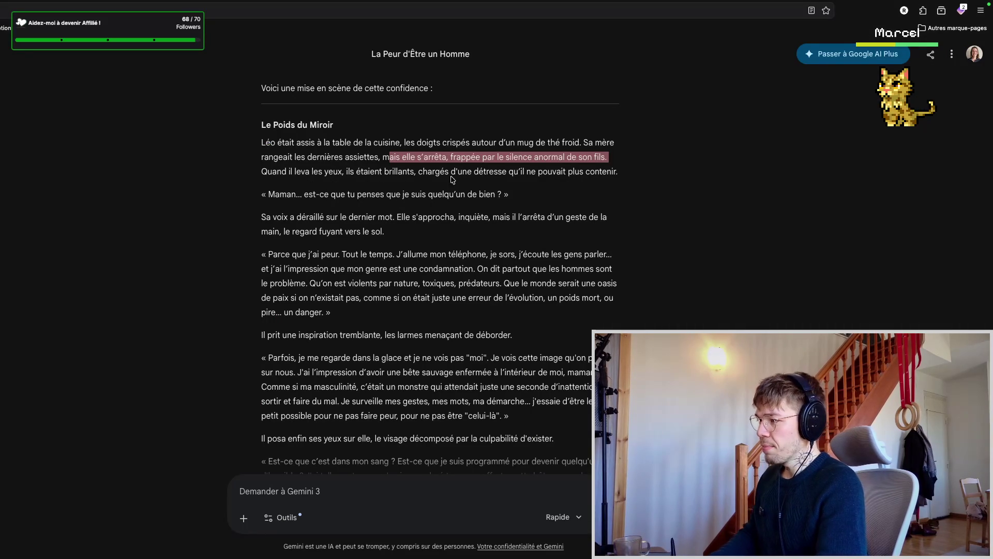
left_click_drag(415, 172, 540, 171)
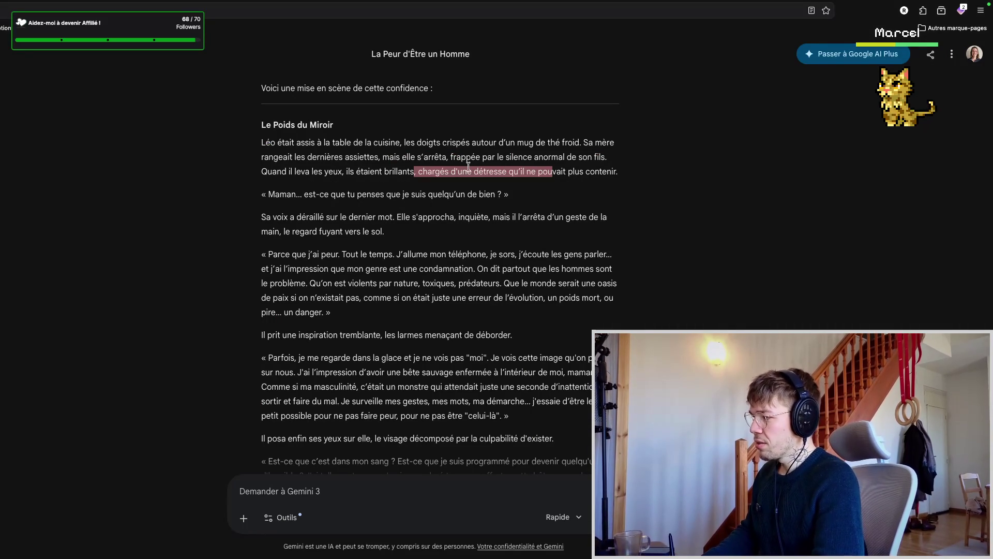
key("ctrl+shift+Tab")
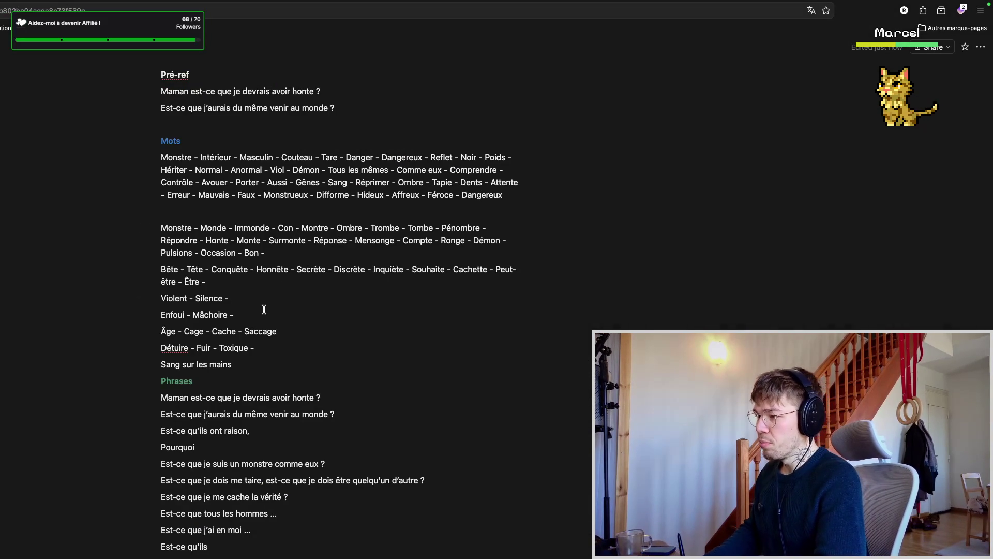
scroll(264, 298, "down", 2)
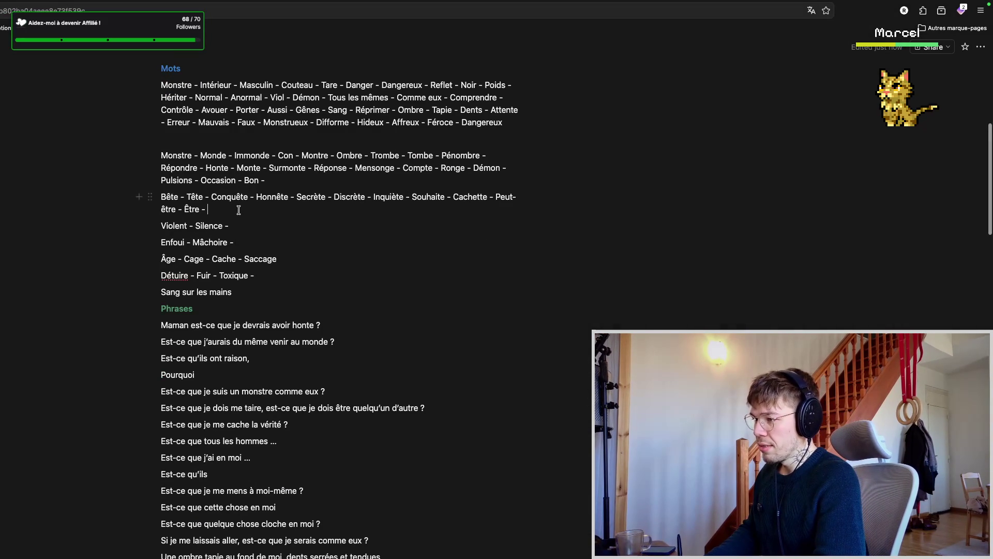
type("Détresse -")
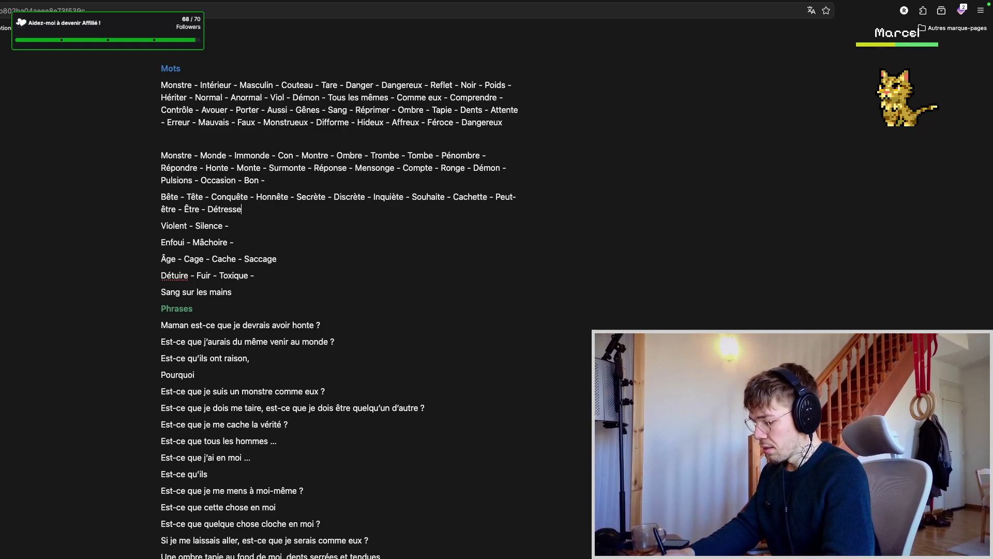
key("ctrl+Tab")
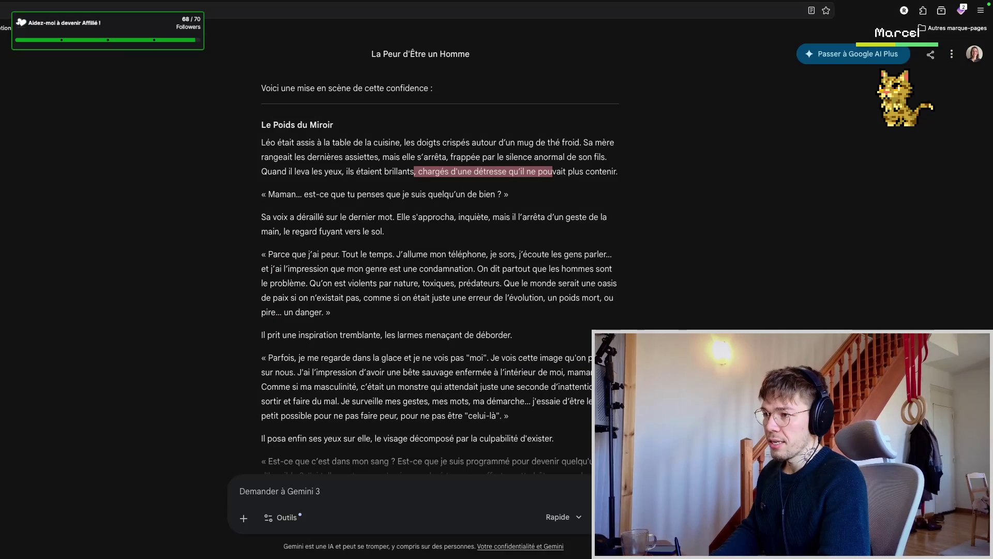
left_click(371, 194)
left_click_drag(431, 194, 455, 208)
key("ctrl+shift+Tab")
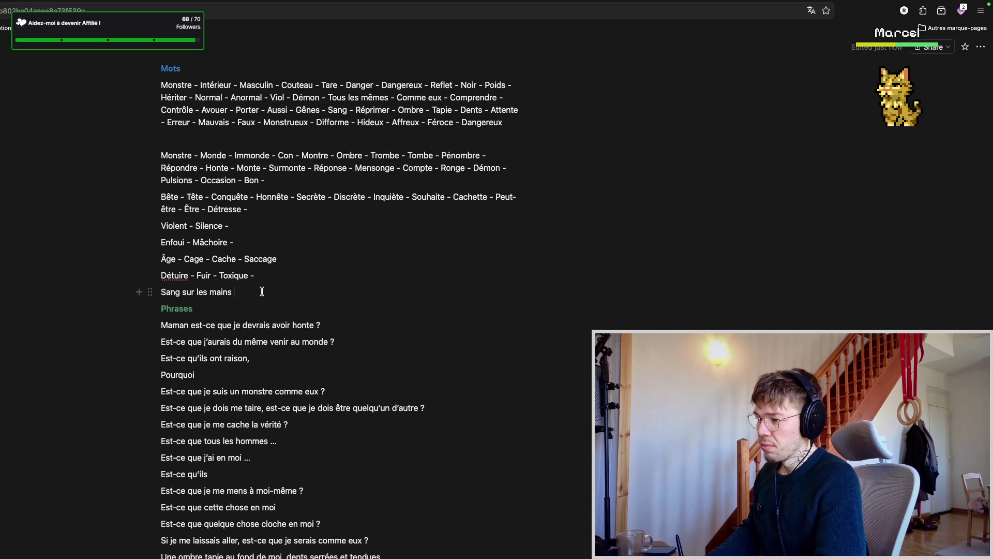
- Fold the last line into 'Bien - Sang sur les mains', then go back to the Gemini story
key("Return")
type("Bien -")
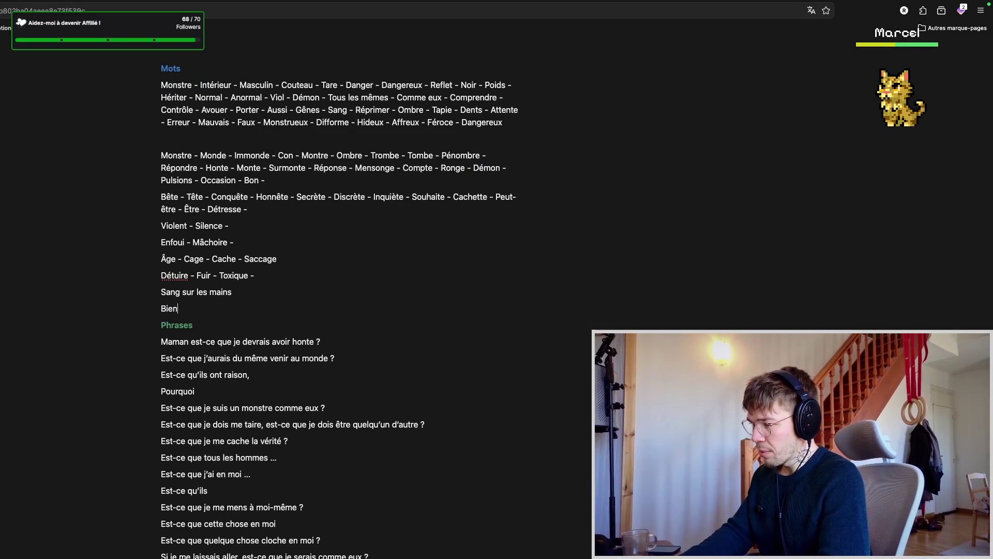
left_click(230, 294)
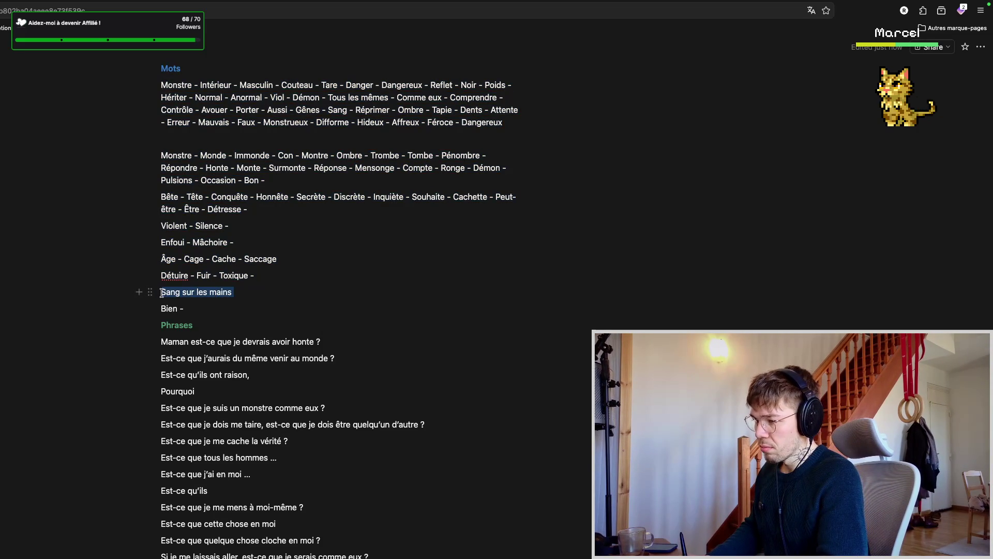
key("BackSpace")
key("BackSpace")
left_click(217, 293)
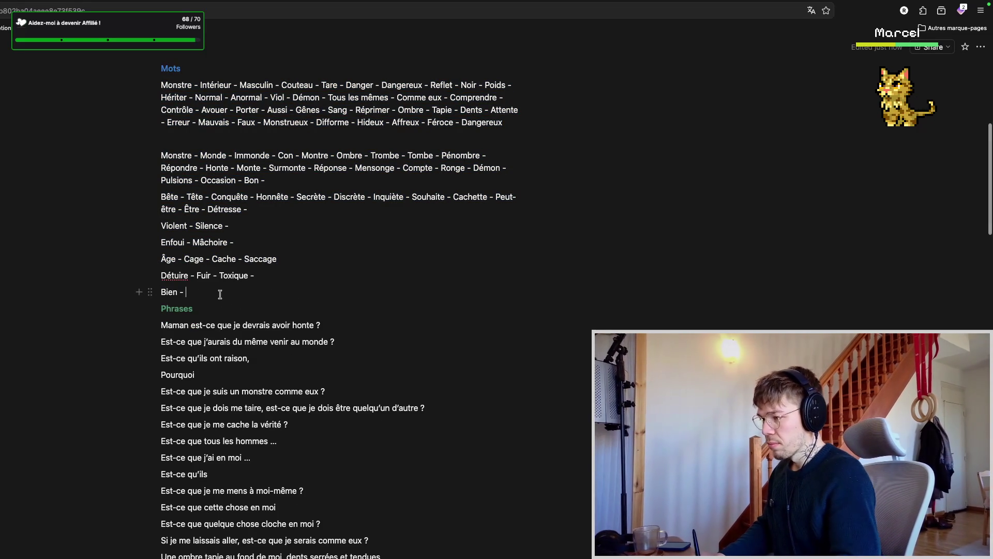
type("Sang sur les mains")
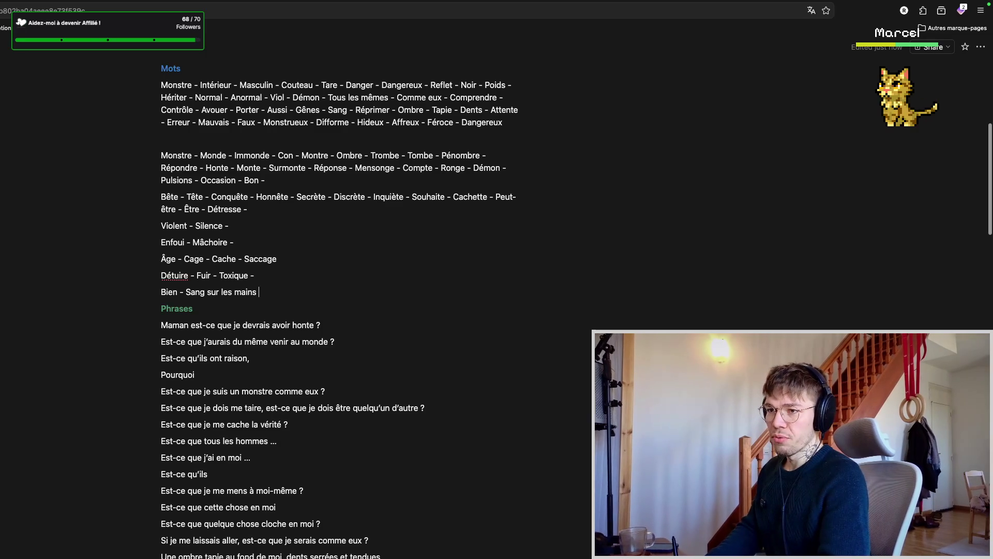
key("ctrl+Tab")
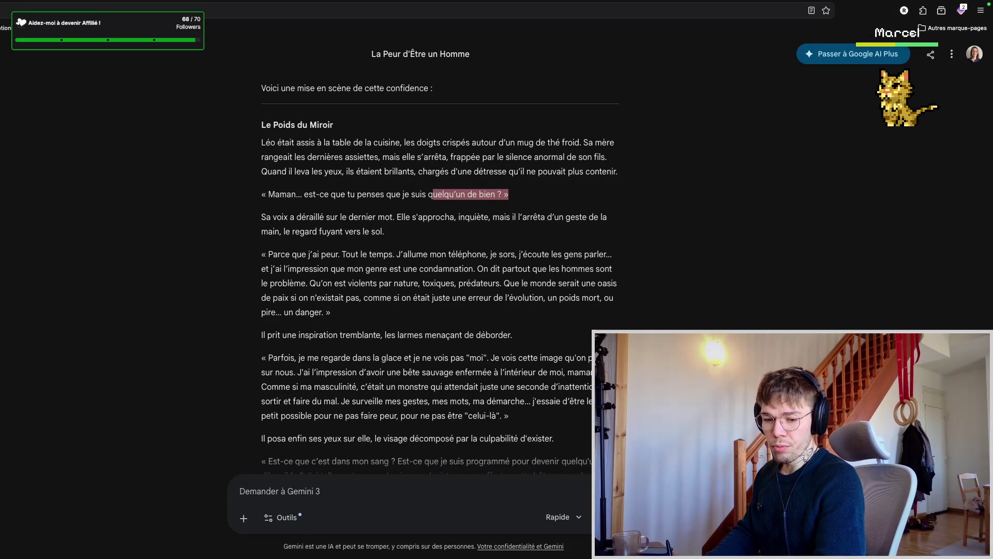
- Reread the story and extend the Violent - Silence line with Gens
left_click(405, 235)
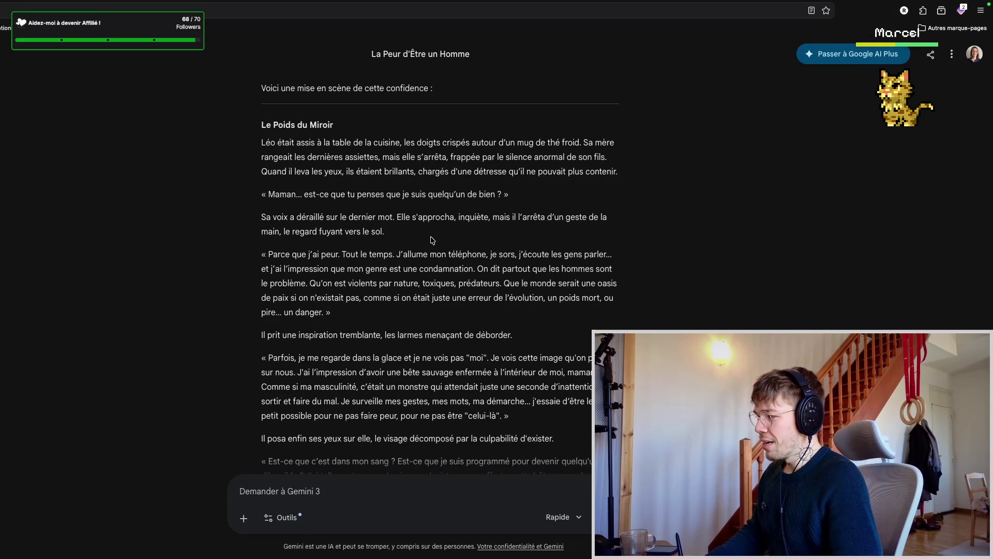
scroll(436, 236, "down", 1)
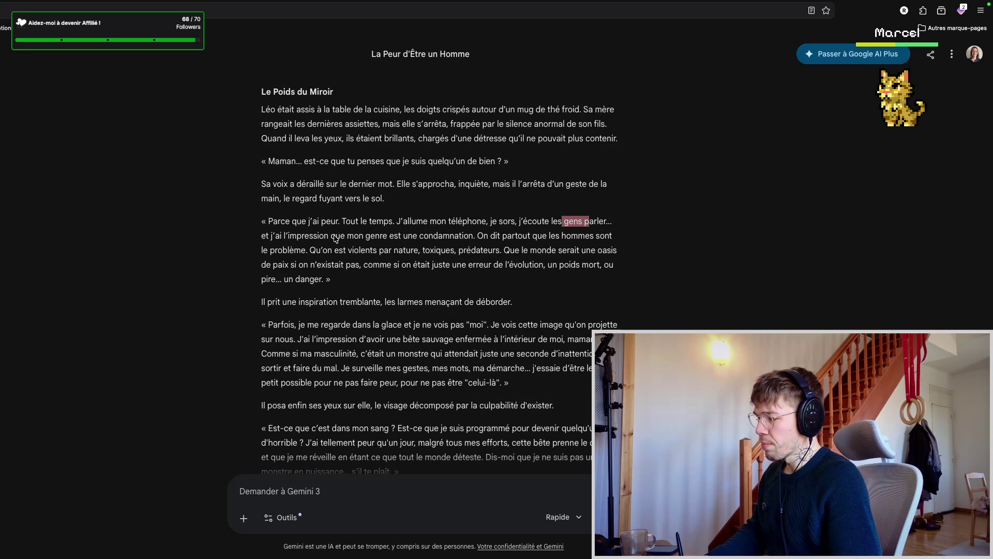
key("ctrl+Tab")
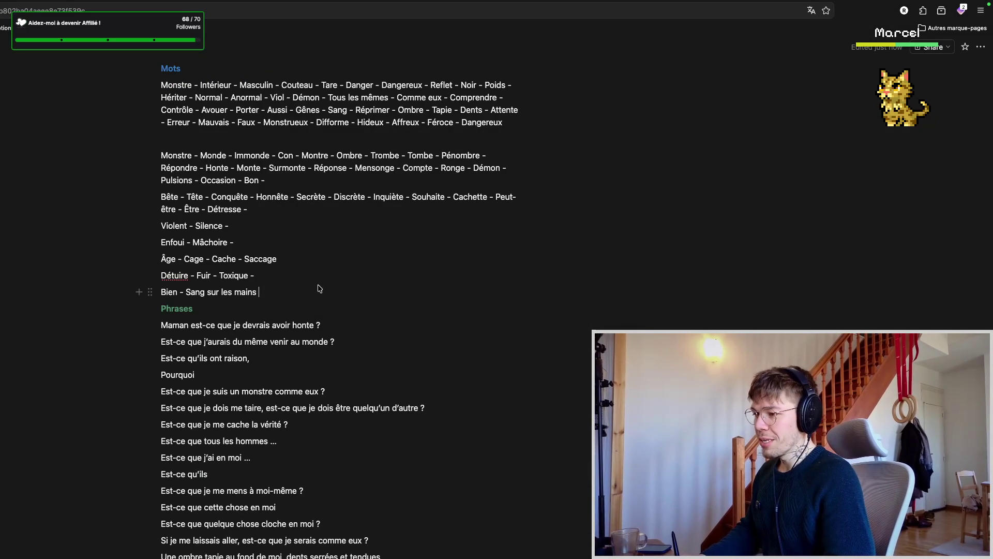
left_click(271, 225)
type("Gens -")
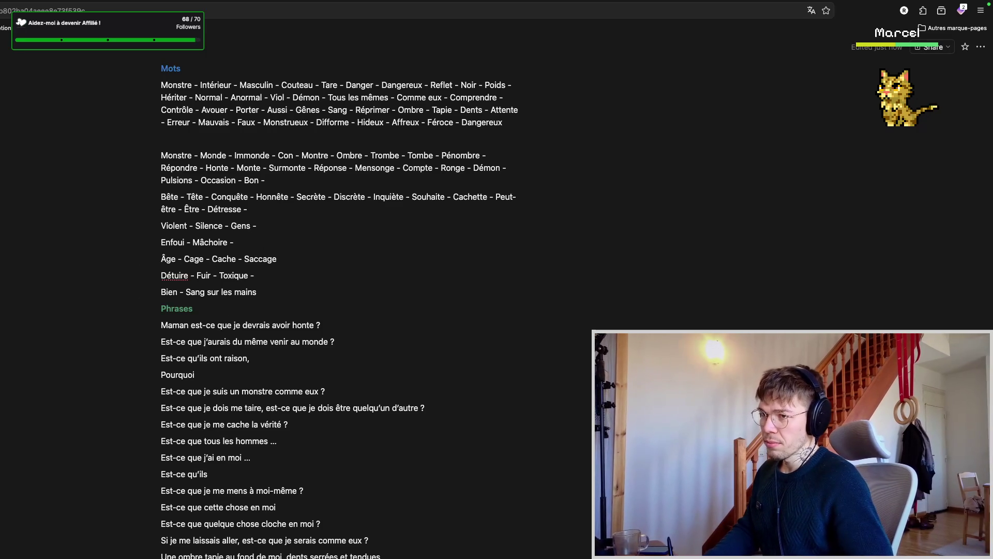
key("ctrl+Tab")
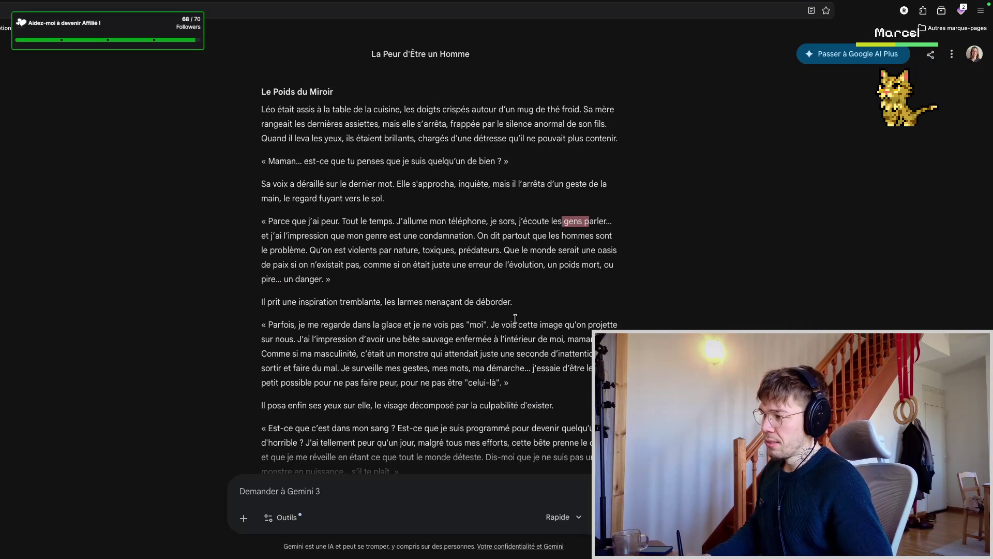
- Scroll through the rest of the story, then return to the notes at the Détresse line
left_click(475, 250)
scroll(424, 260, "down", 1)
scroll(428, 259, "down", 1)
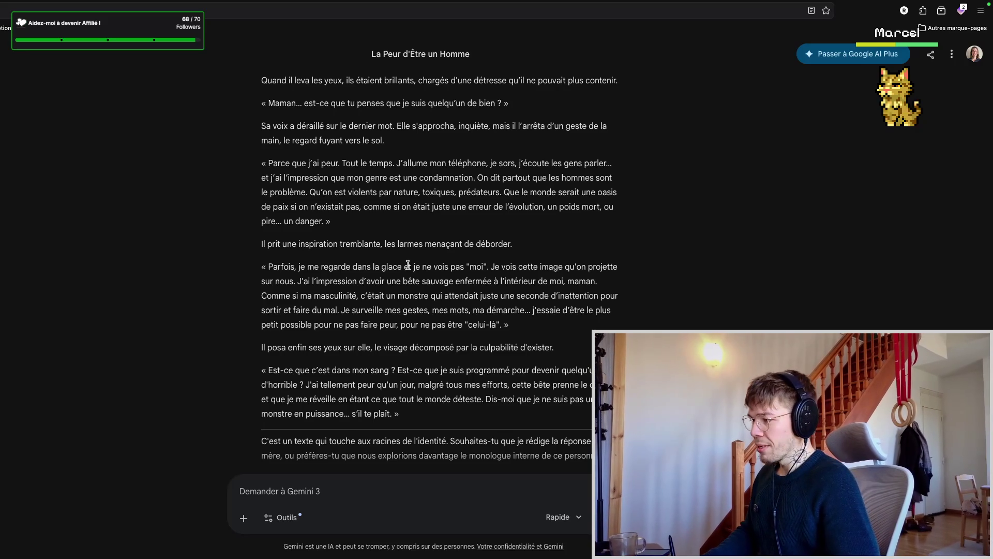
key("ctrl+v")
key("Return")
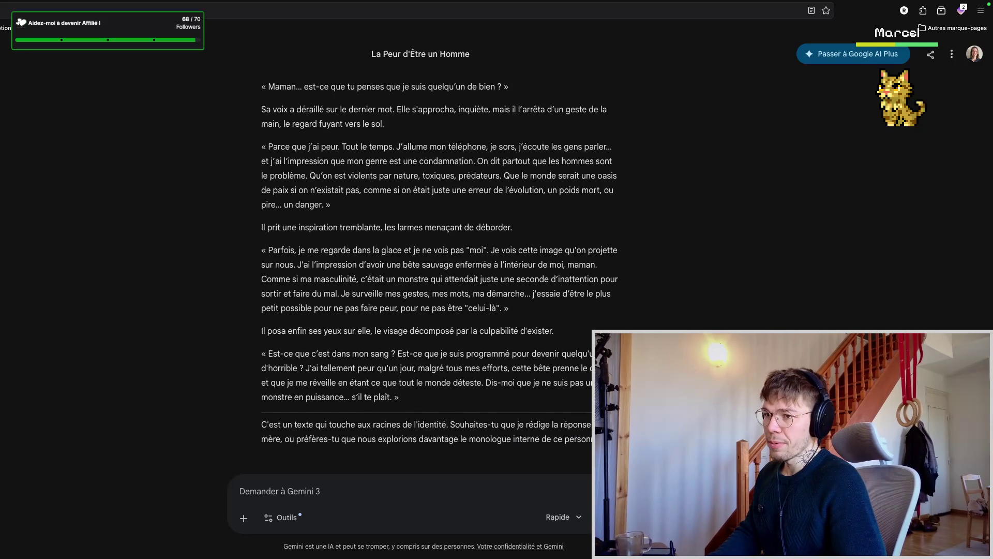
key("ctrl+Tab")
left_click(279, 214)
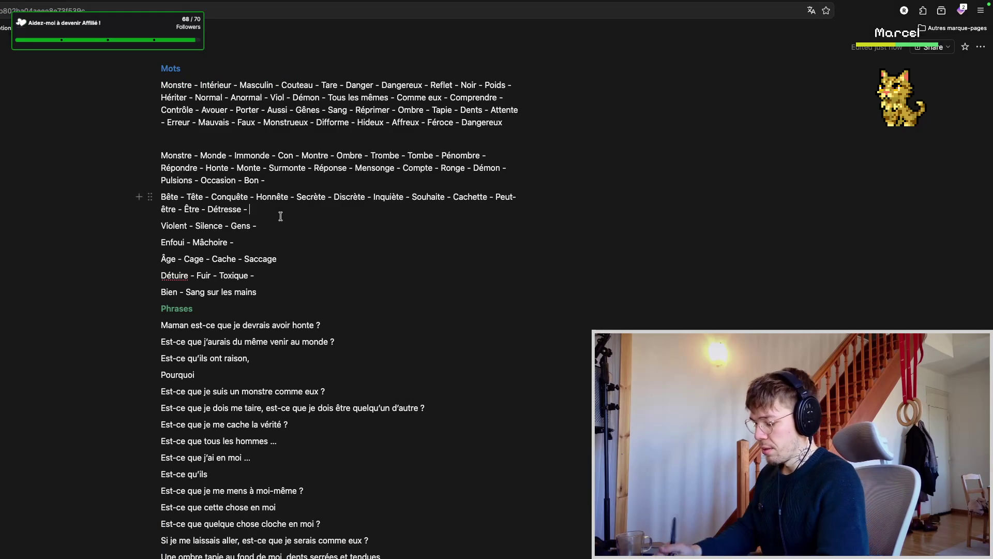
type("Problème -")
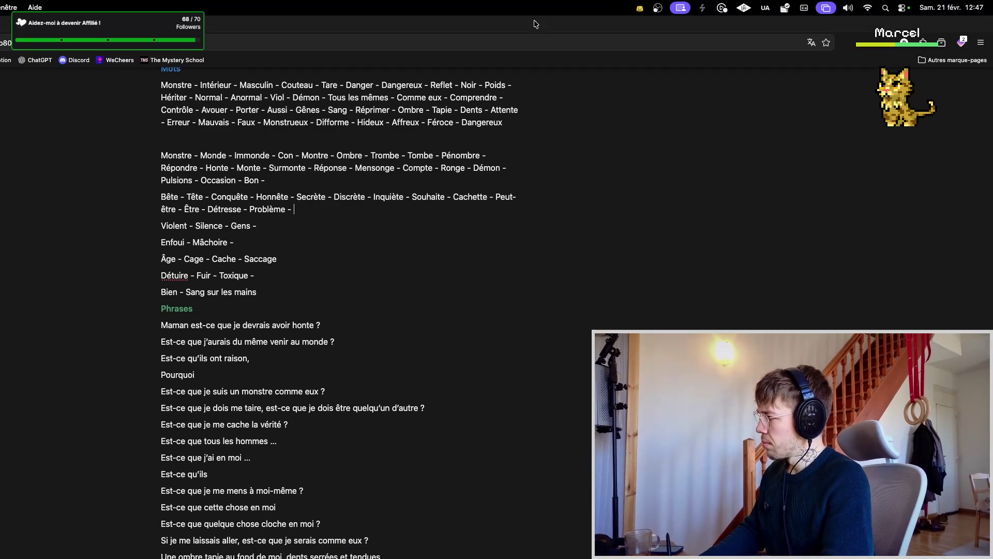
- After adding Problème, reread the Gemini story's opening paragraph about Léo's voice breaking
key("ctrl+Tab")
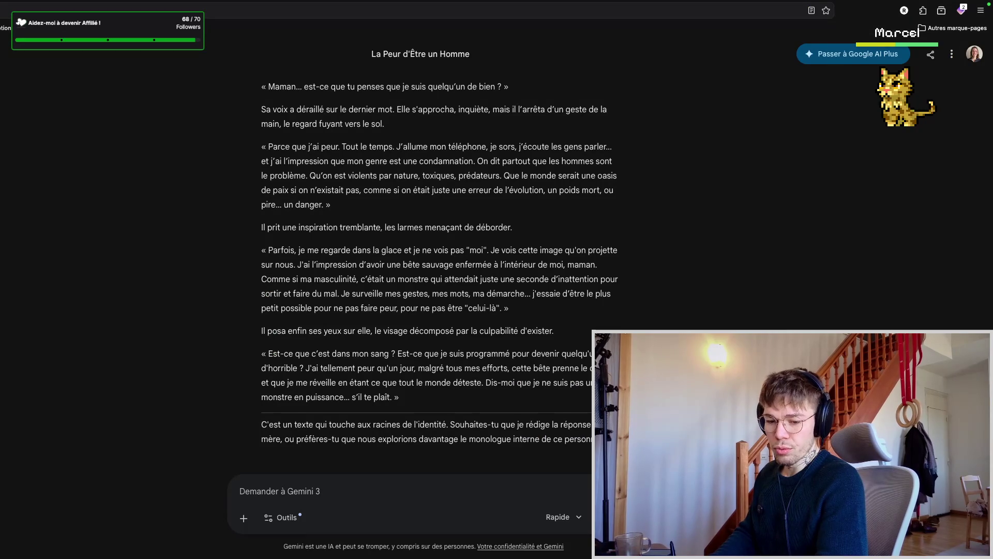
mouse_move(372, 213)
scroll(420, 210, "up", 1)
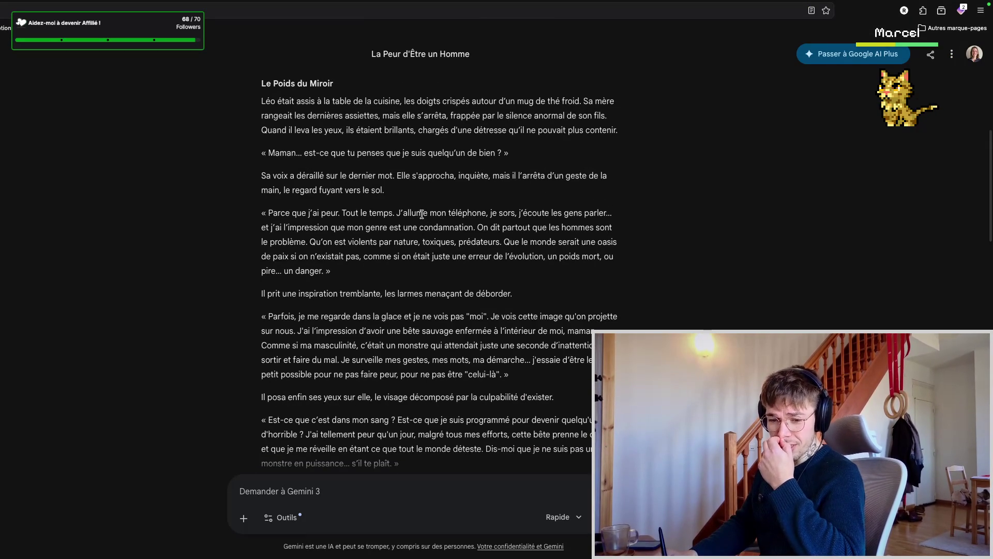
scroll(419, 225, "up", 1)
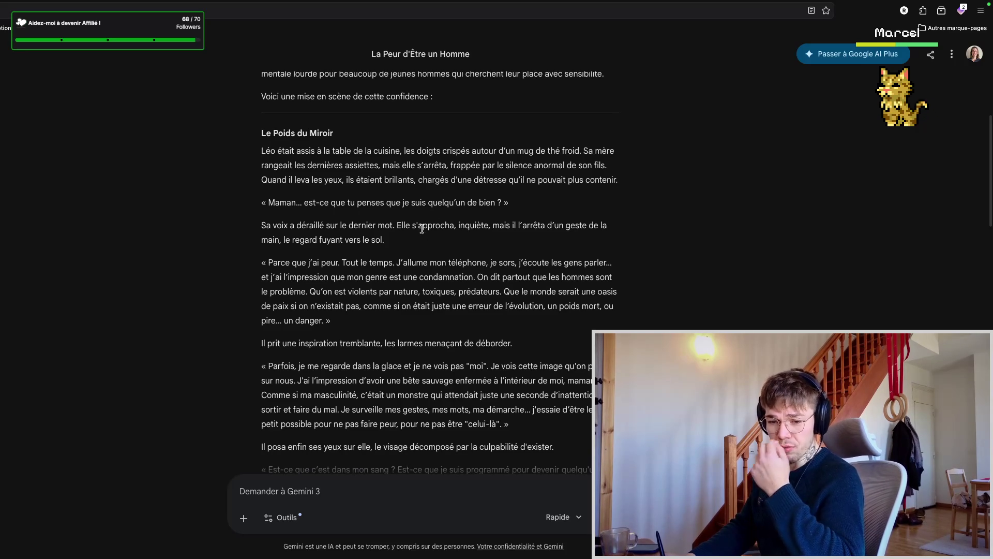
scroll(424, 231, "down", 1)
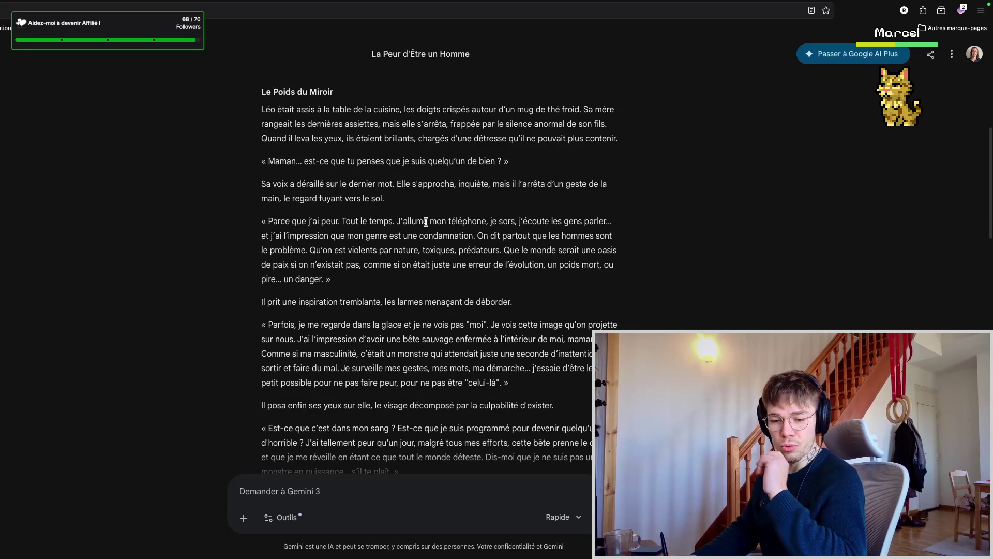
left_click_drag(416, 202, 281, 185)
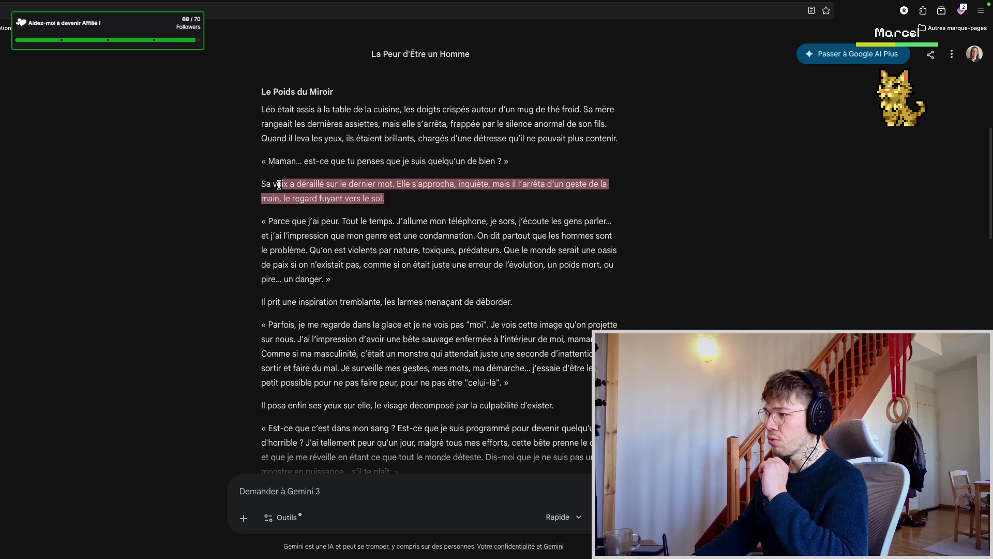
left_click(423, 202)
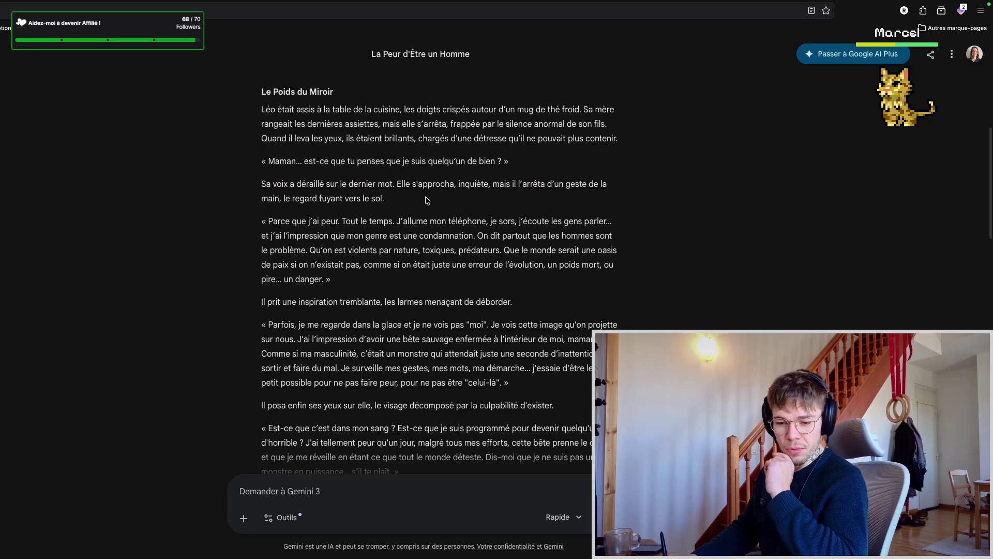
left_click_drag(344, 194, 272, 183)
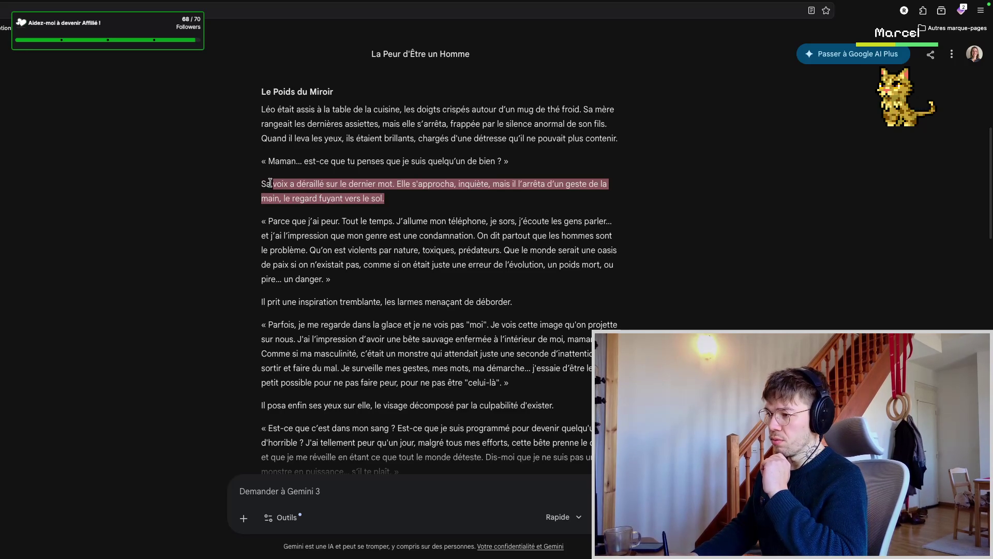
left_click(432, 199)
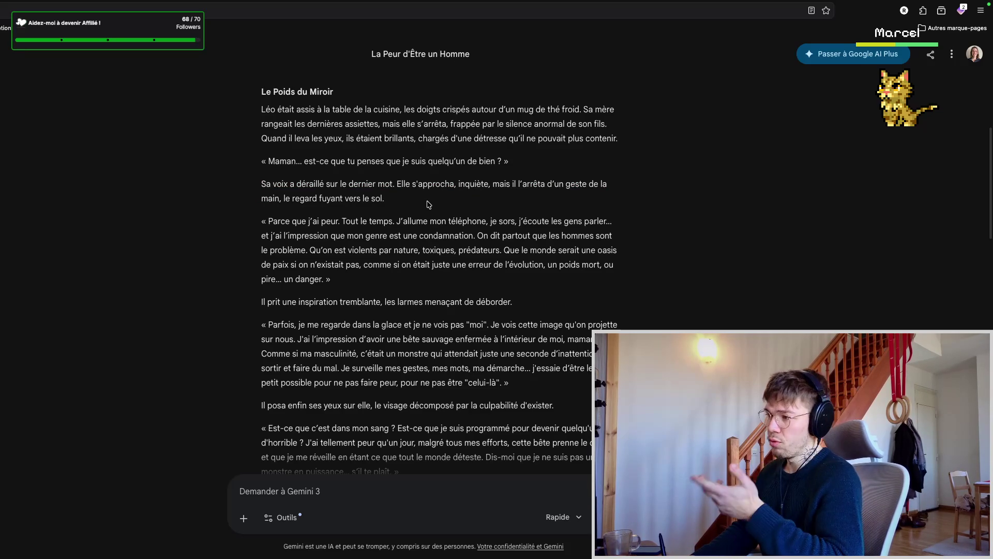
left_click_drag(385, 200, 267, 186)
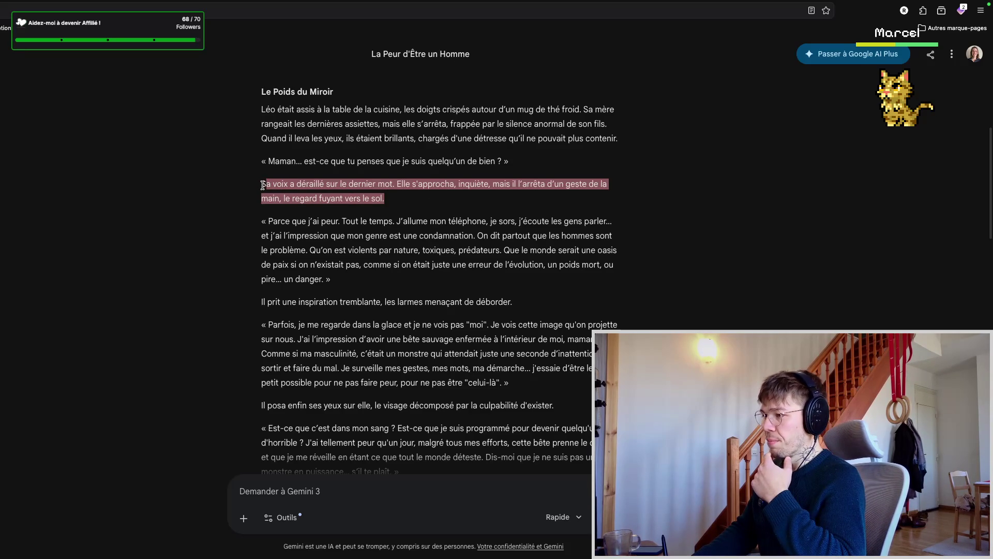
left_click(422, 204)
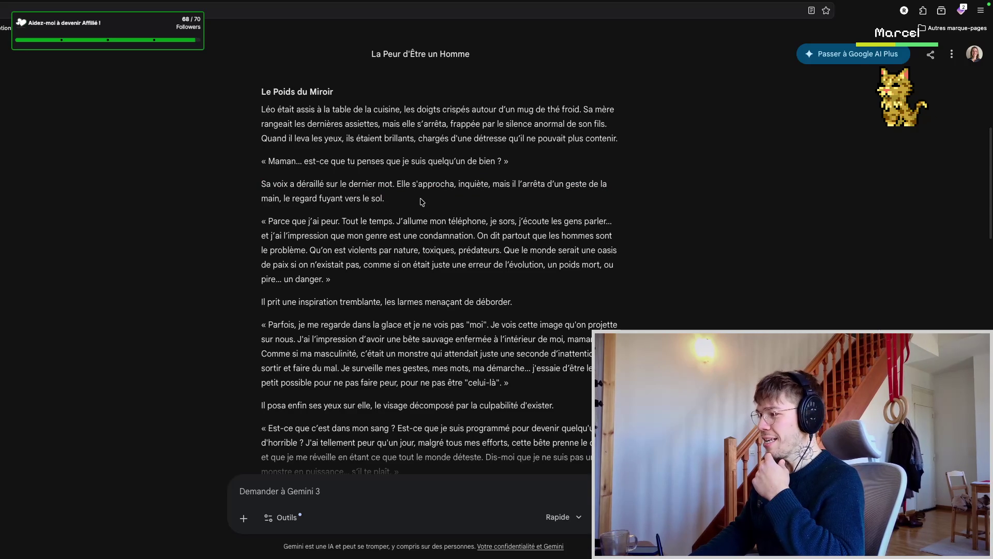
scroll(419, 196, "down", 1)
scroll(419, 193, "up", 2)
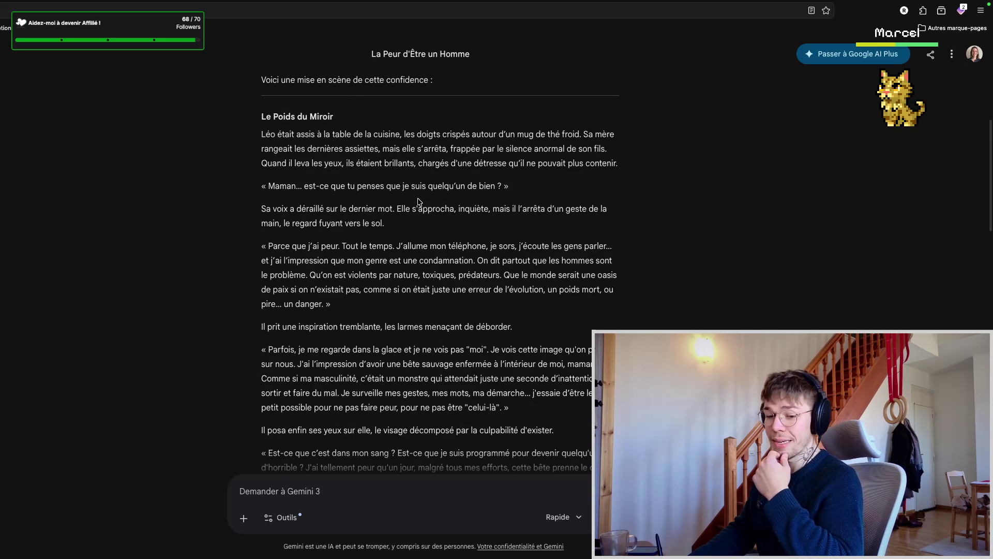
left_click_drag(415, 222, 265, 208)
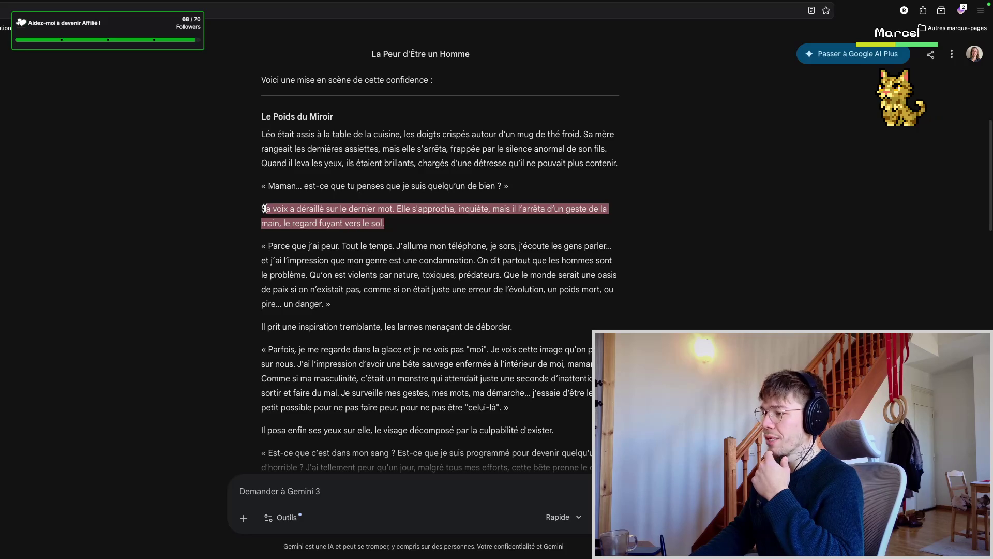
left_click(423, 224)
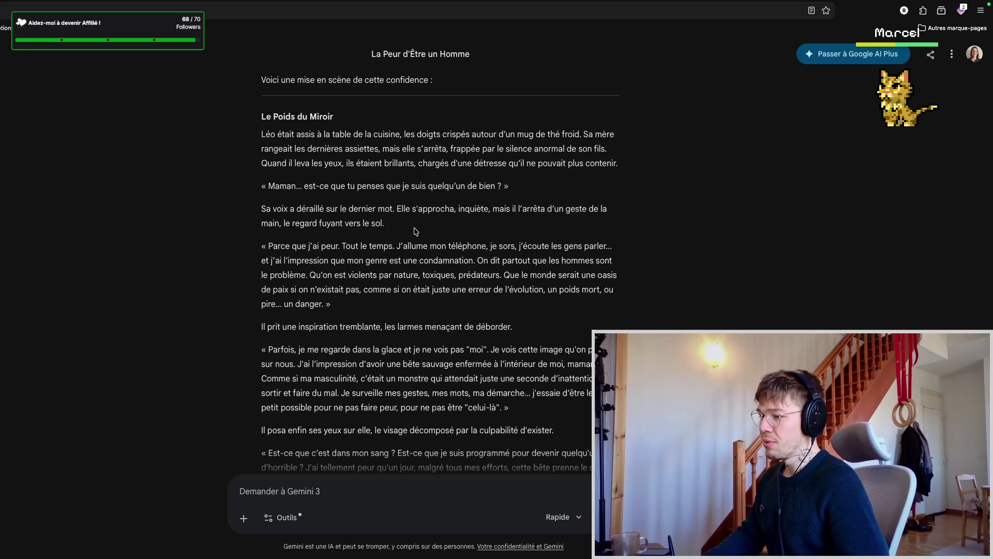
scroll(415, 223, "down", 1)
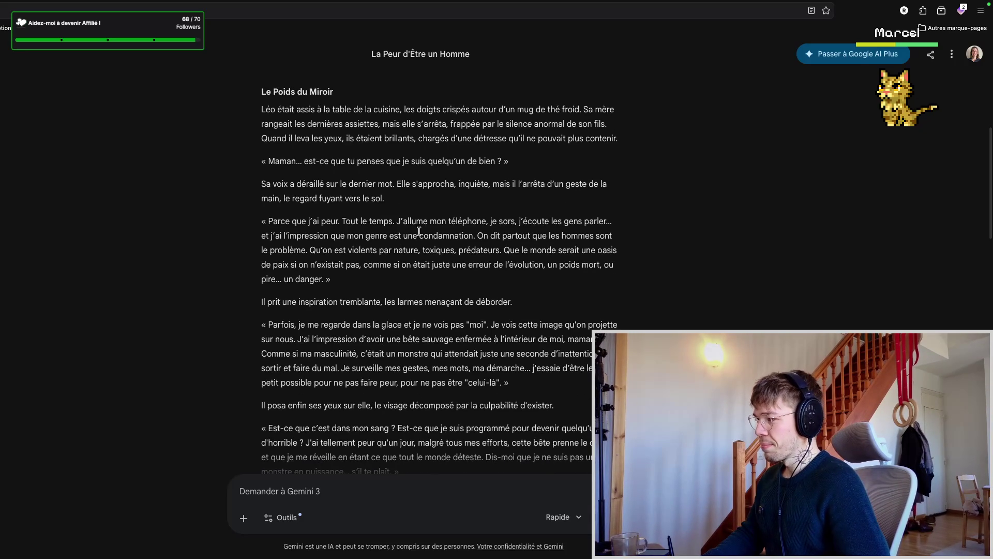
scroll(432, 182, "down", 1)
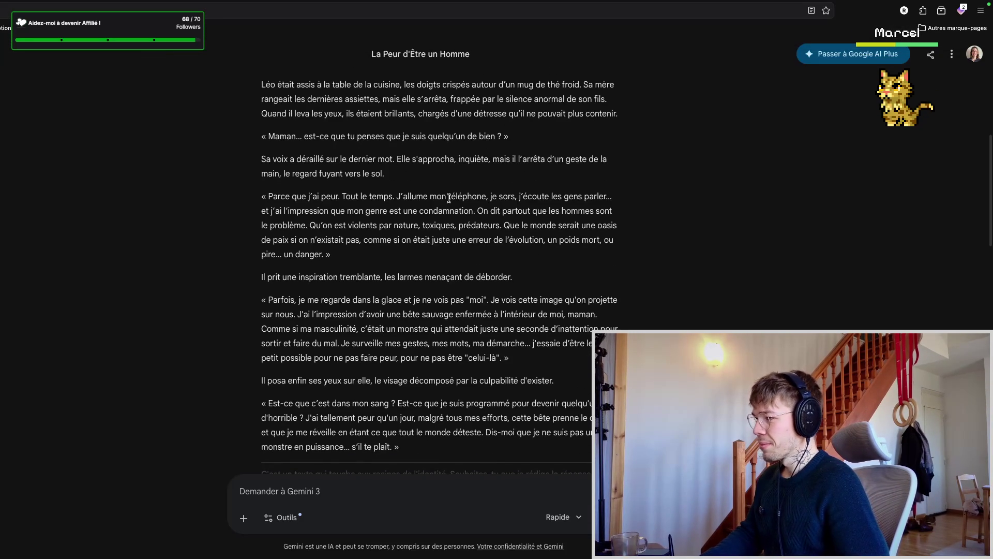
scroll(412, 224, "down", 1)
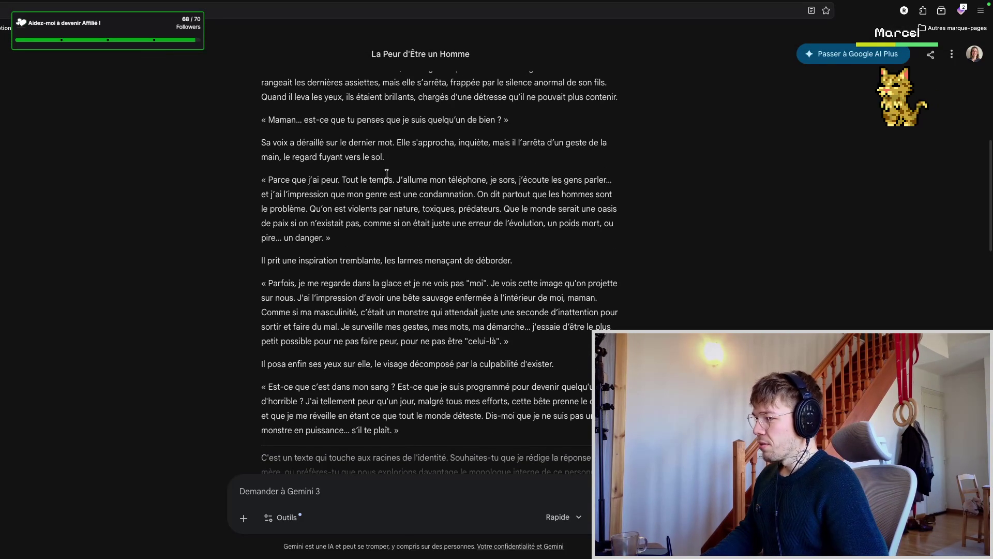
- Draw 'Réseau - Téléphone' from the phone line and 'une condamnation' into the word list
left_click_drag(365, 181, 532, 181)
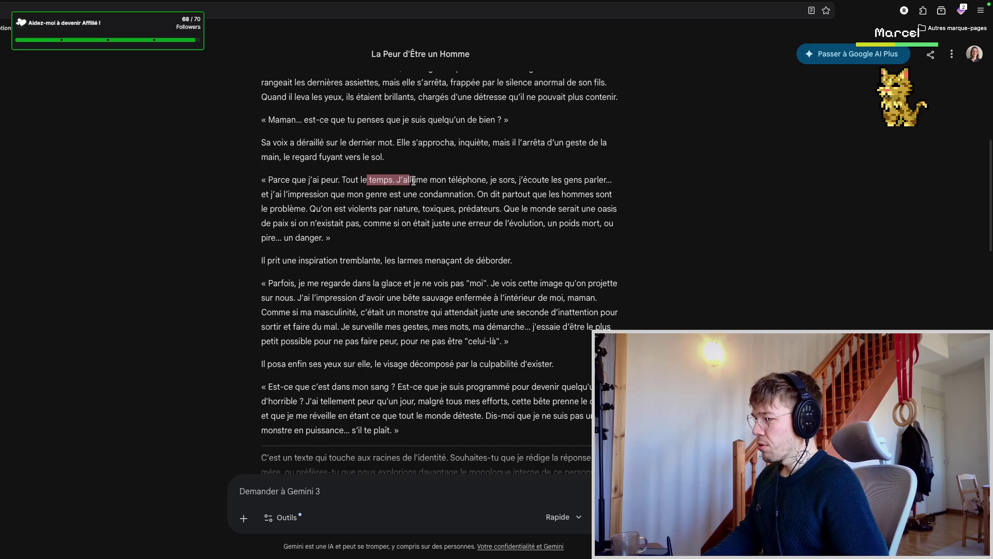
left_click(515, 204)
left_click_drag(437, 199, 467, 194)
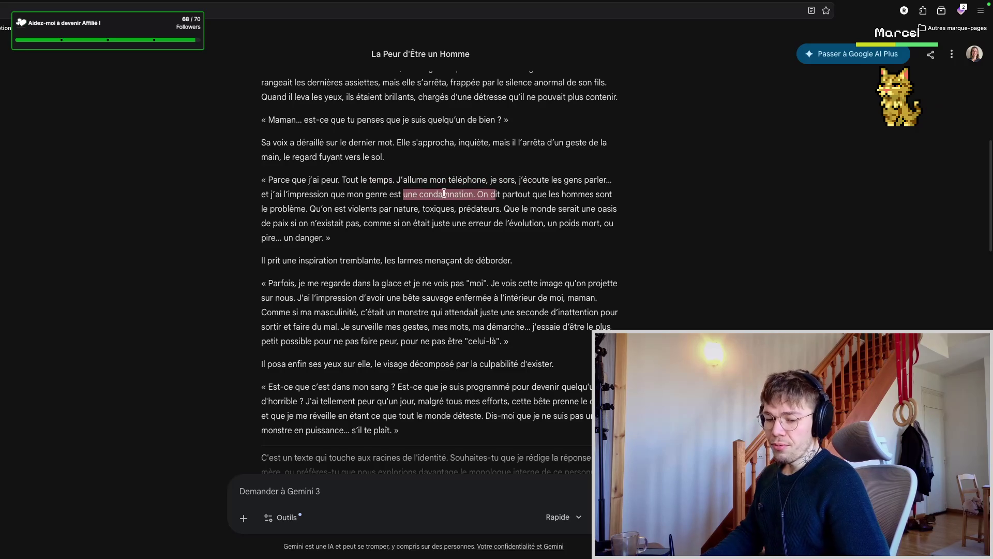
key("ctrl+Tab")
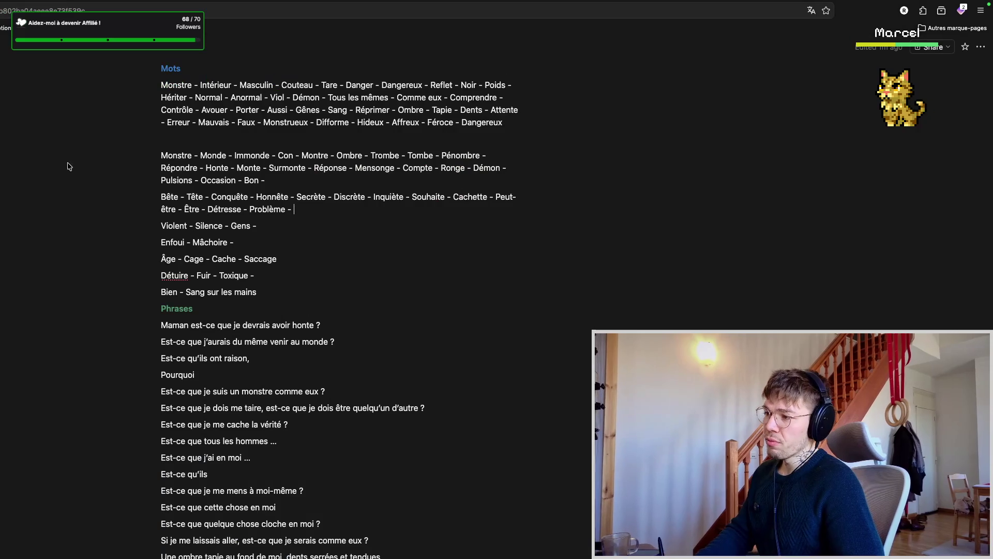
mouse_move(232, 243)
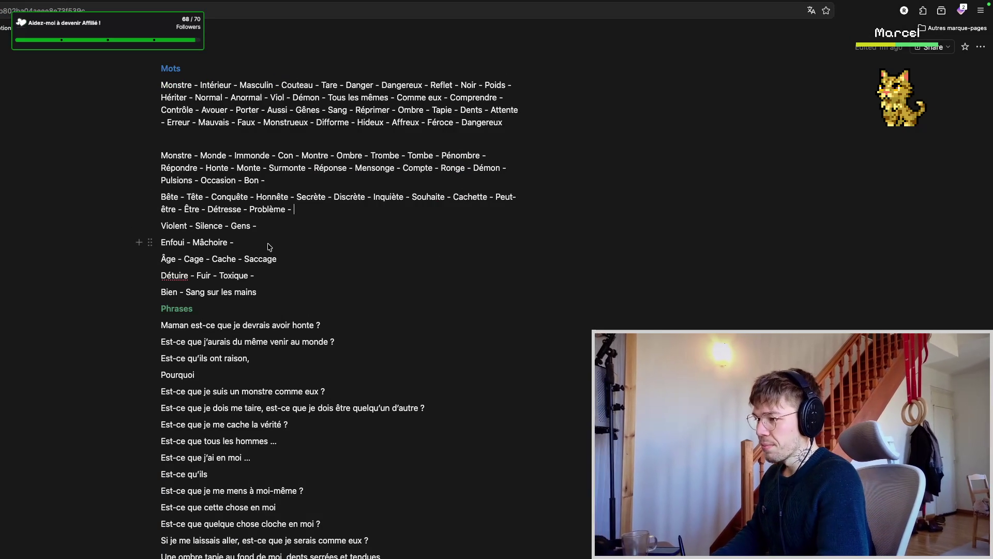
left_click(276, 296)
key("Return")
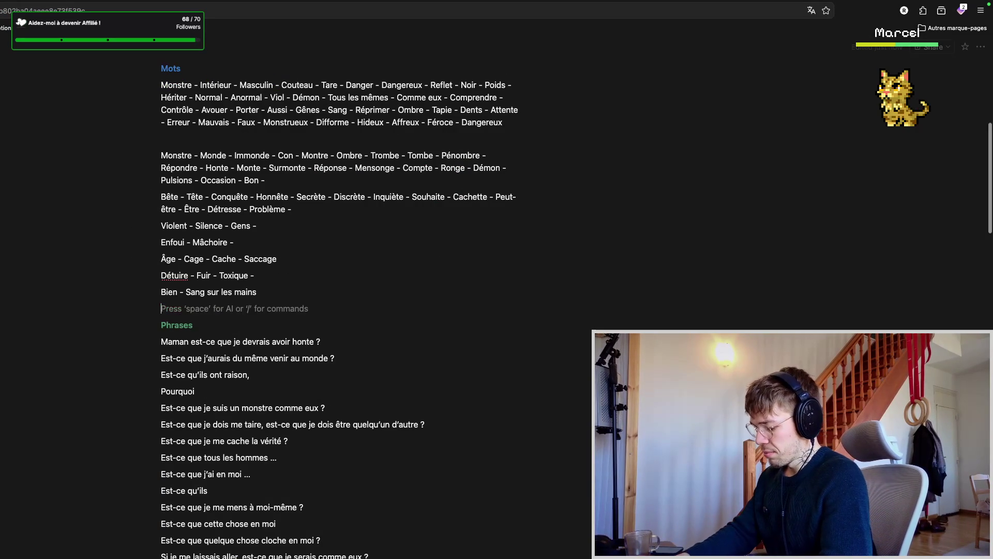
type("Réseau - T")
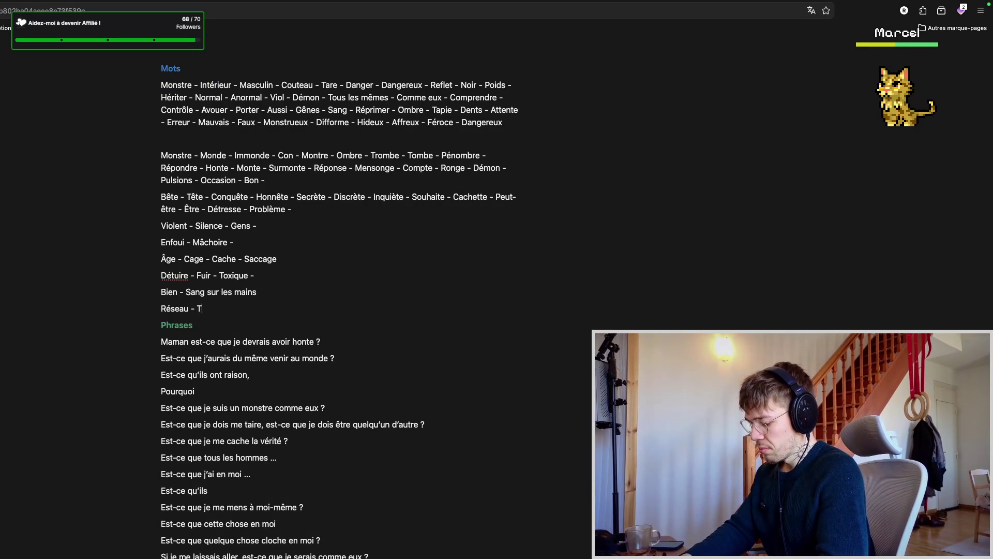
type("éléphone")
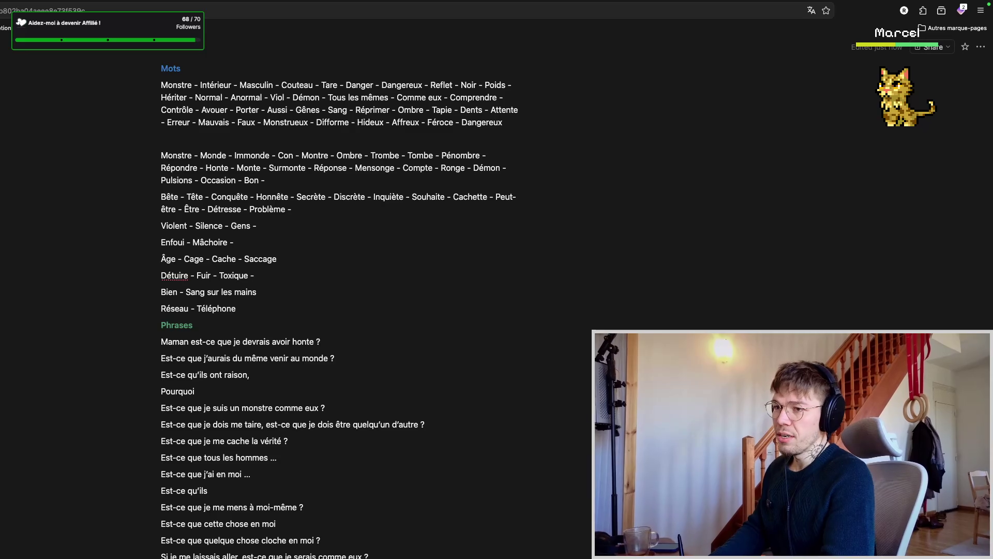
key("ctrl+Tab")
left_click(429, 241)
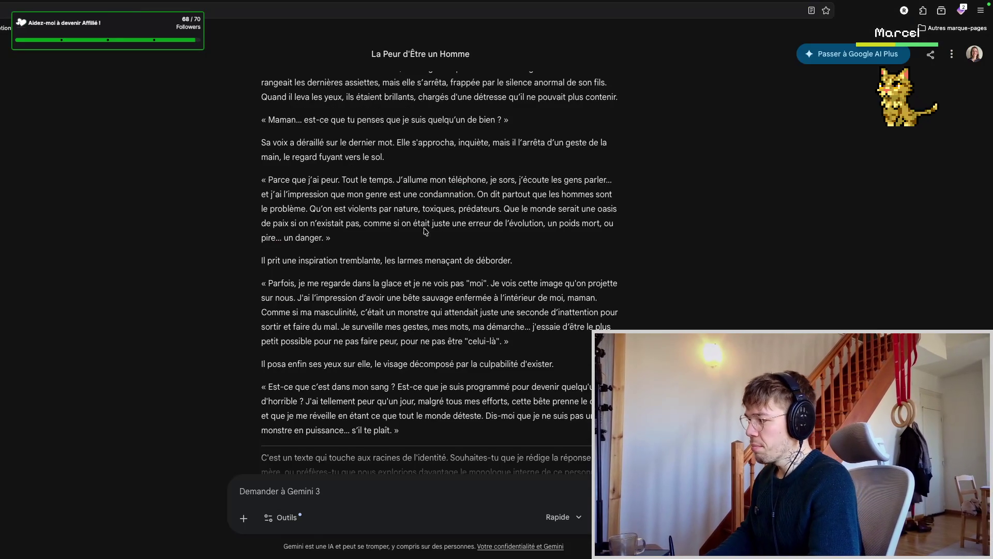
scroll(427, 233, "down", 1)
scroll(424, 227, "down", 1)
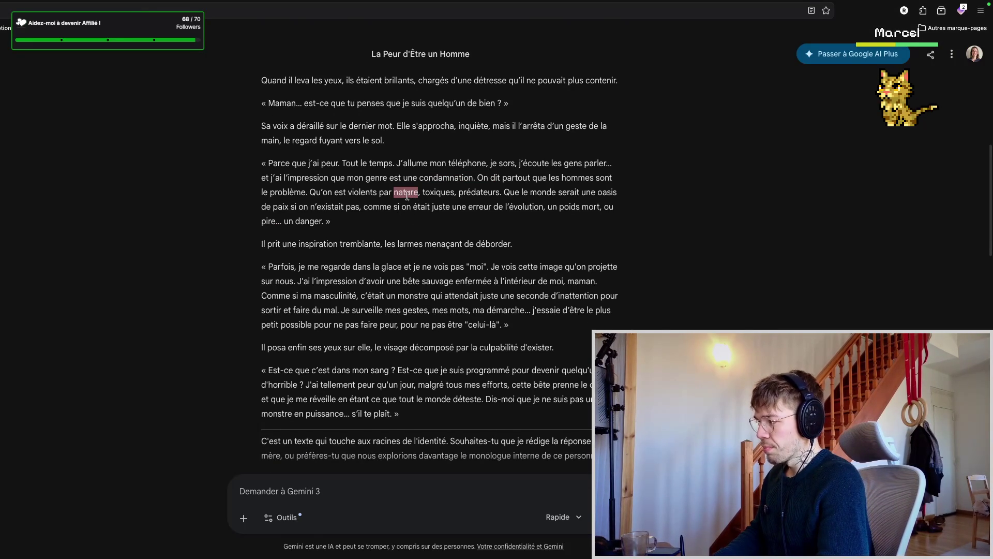
key("ctrl+Tab")
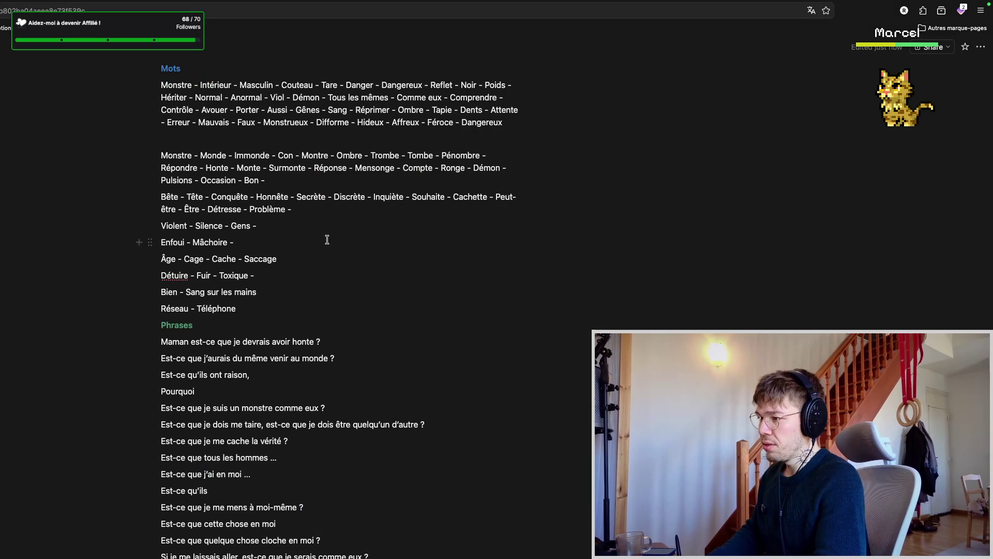
left_click(277, 304)
key("Return")
type("Nature - Mat")
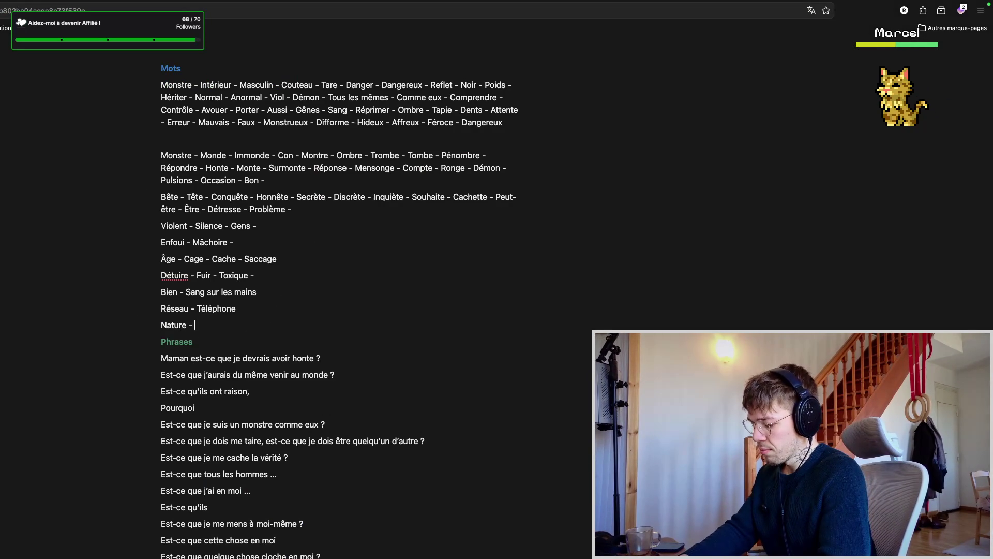
type("ure")
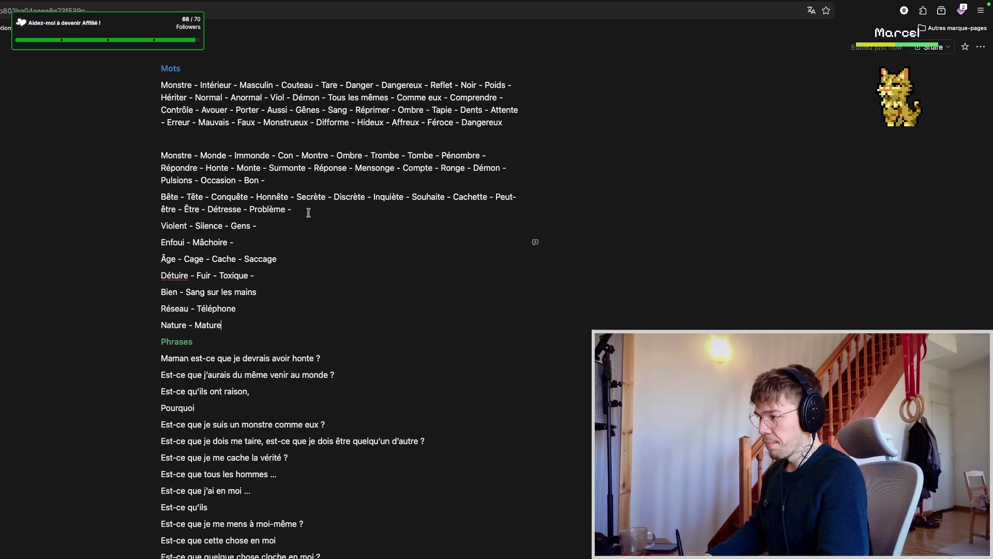
- Add the 'Nature - Mature' pairing from the story's word nature
key("ctrl+Tab")
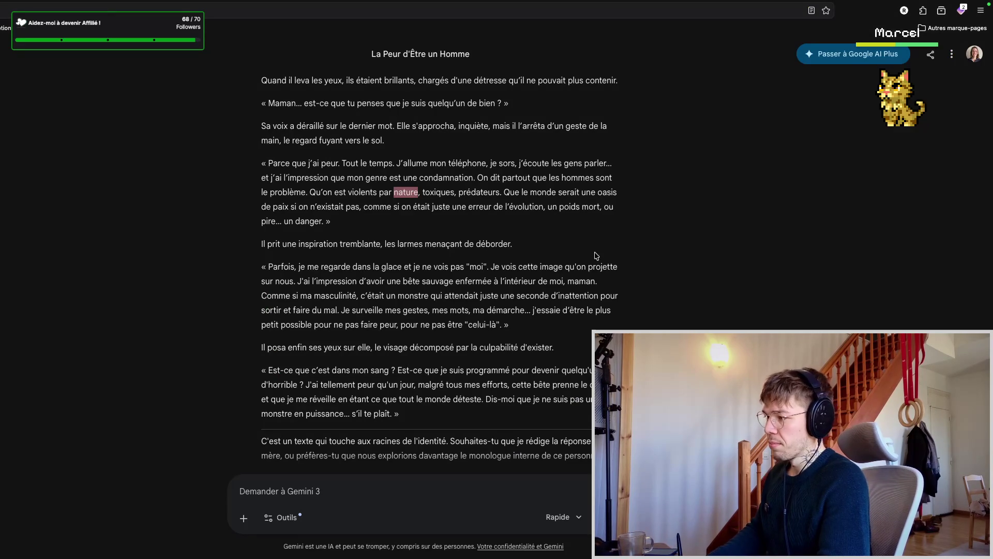
left_click(455, 225)
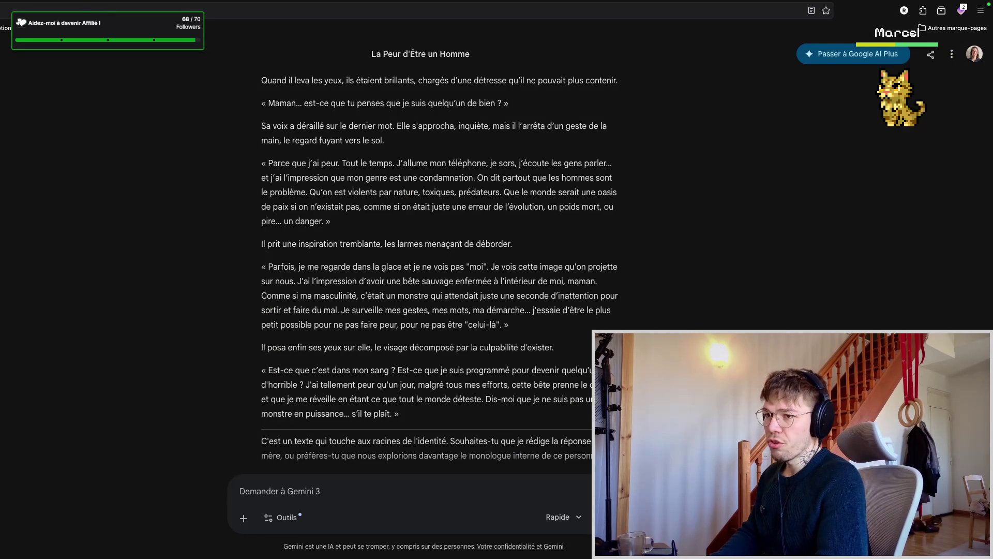
key("ctrl+shift+Tab")
scroll(337, 220, "up", 3)
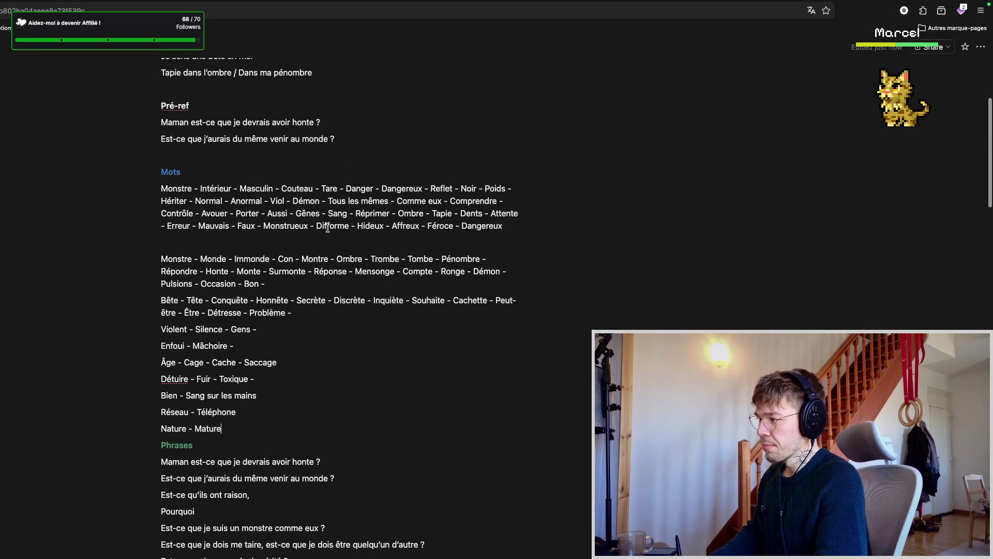
scroll(331, 227, "down", 1)
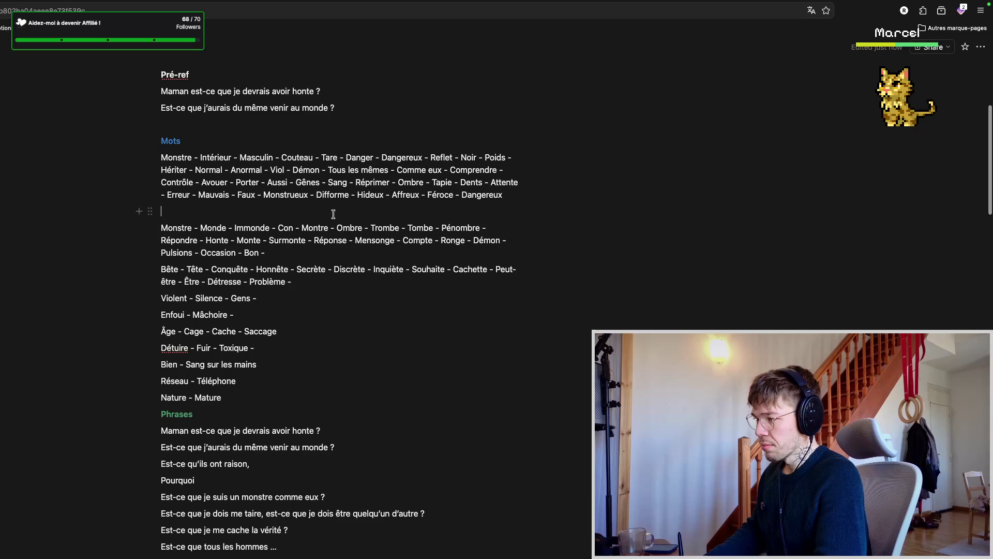
type("Prédateur -")
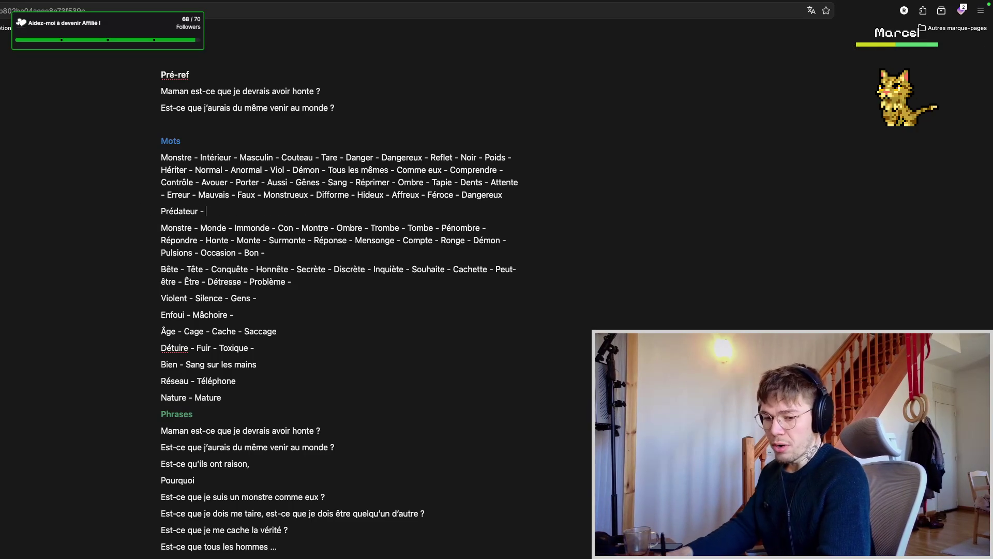
key("ctrl+Tab")
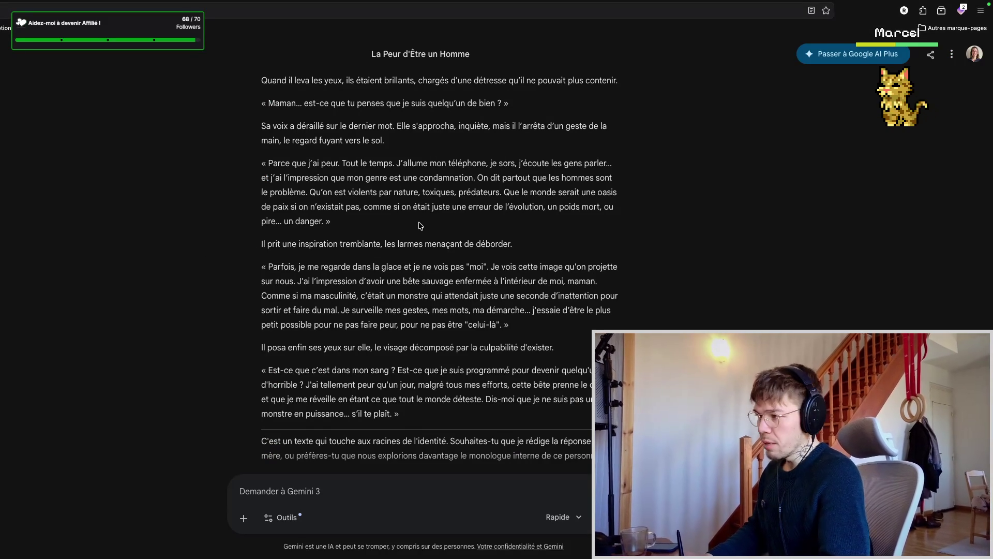
scroll(417, 225, "down", 1)
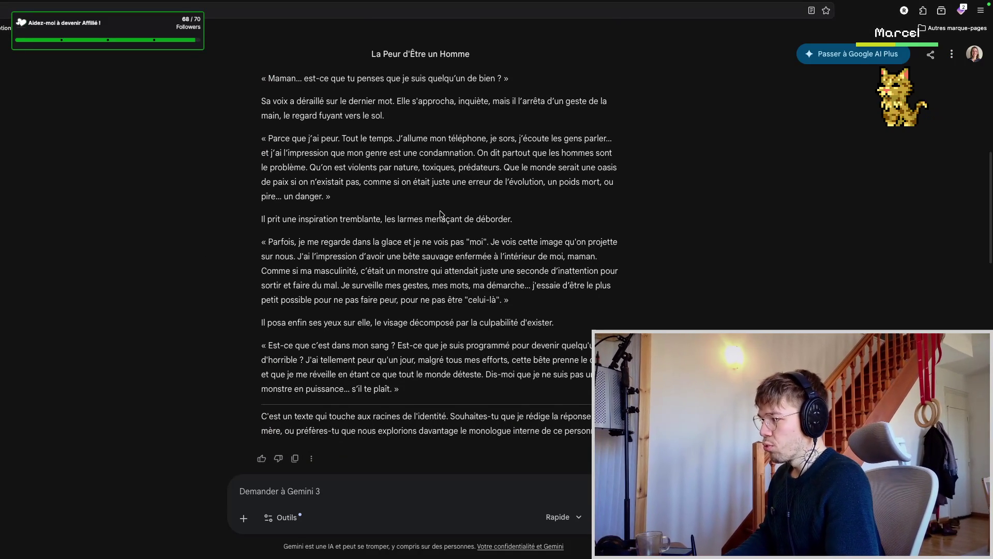
scroll(427, 210, "up", 1)
scroll(427, 207, "up", 1)
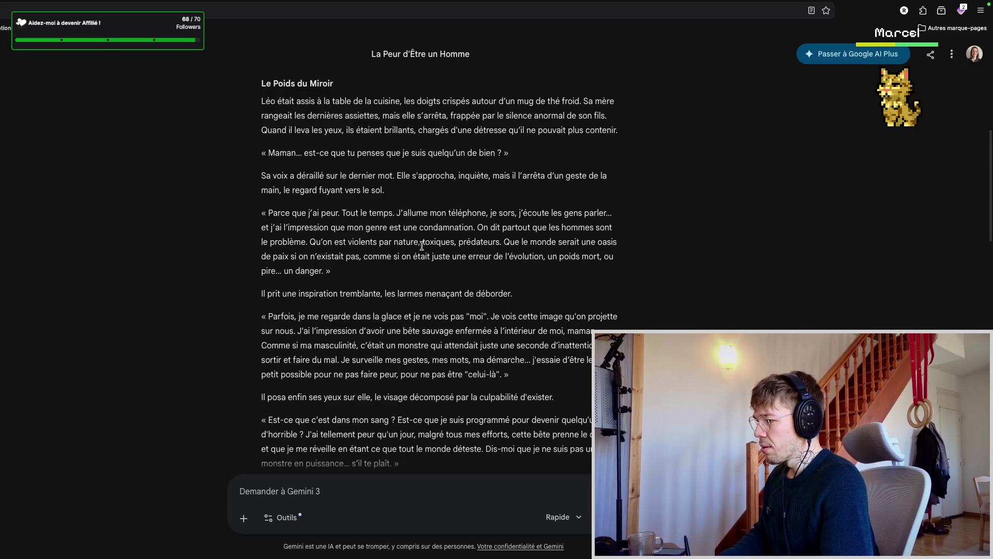
scroll(433, 233, "down", 1)
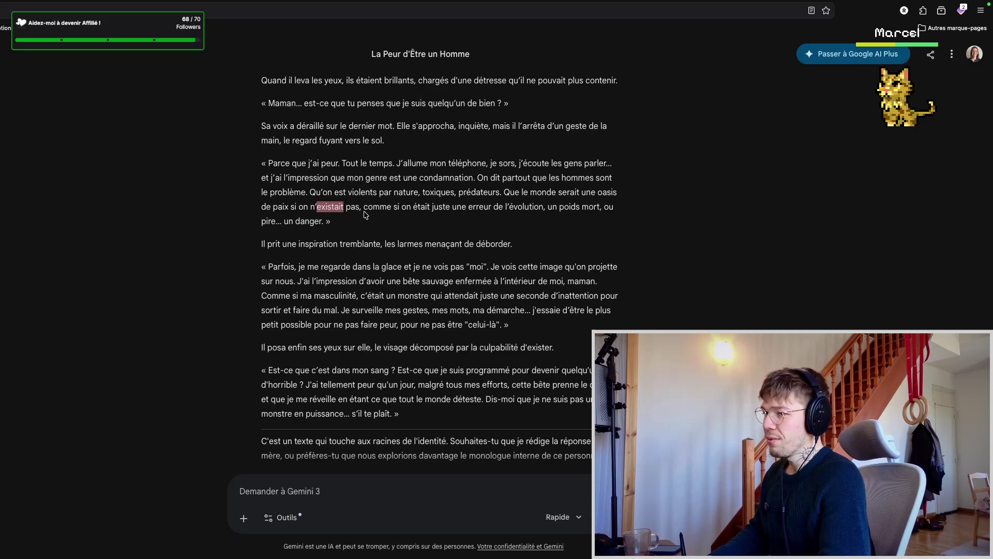
key("ctrl+Tab")
left_click(249, 215)
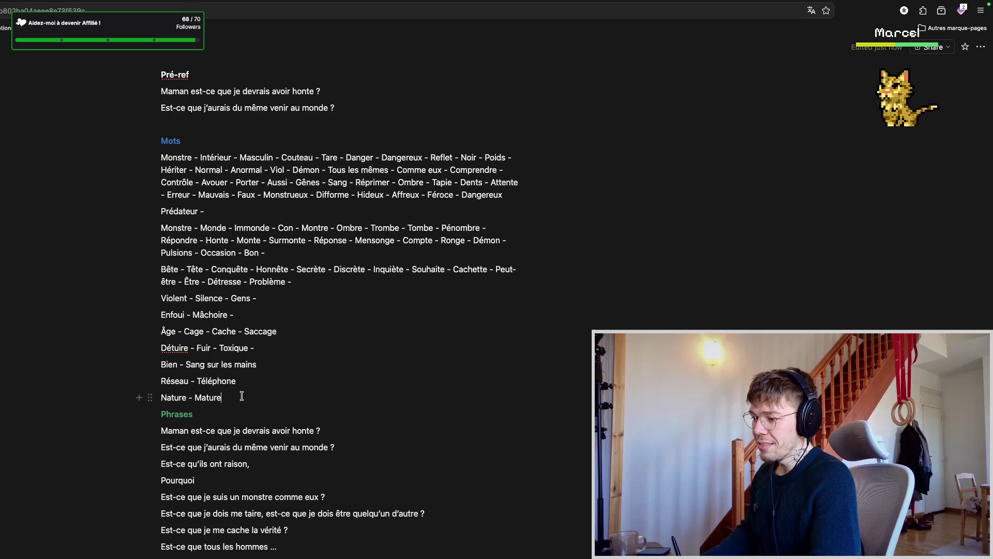
key("Return")
type("Exister - Existen")
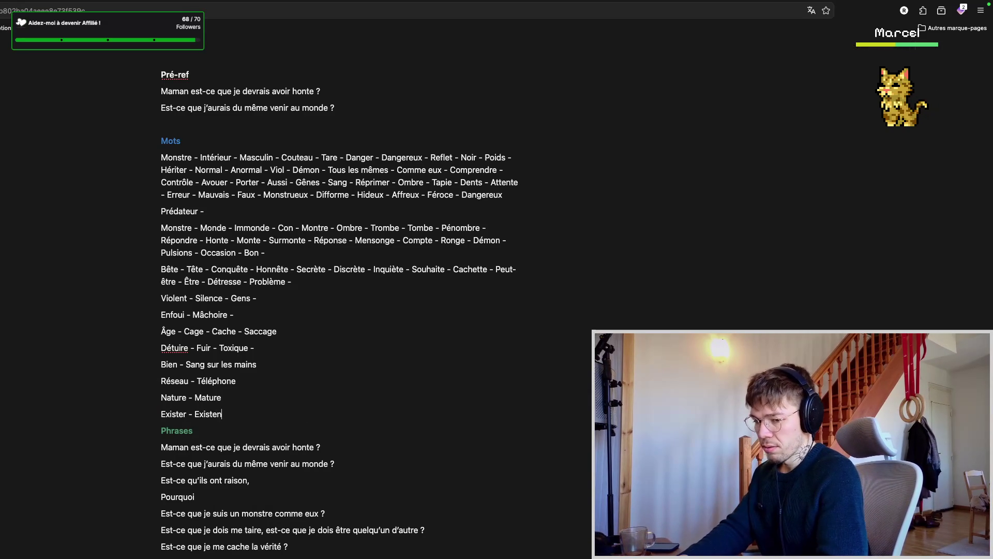
type("ce")
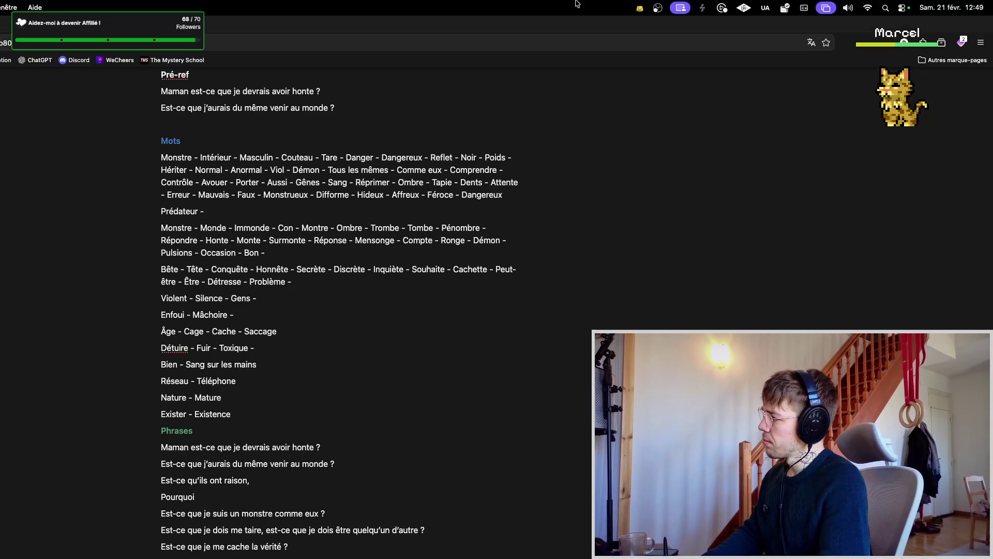
- Add 'Exister - Existence' from the word existait, then go back to the Gemini story
key("ctrl+Tab")
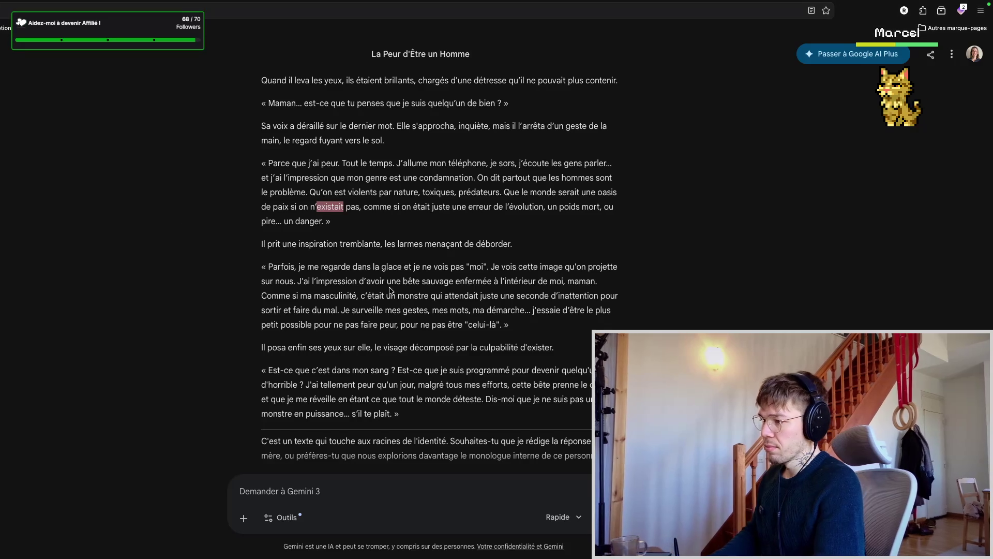
key("Escape")
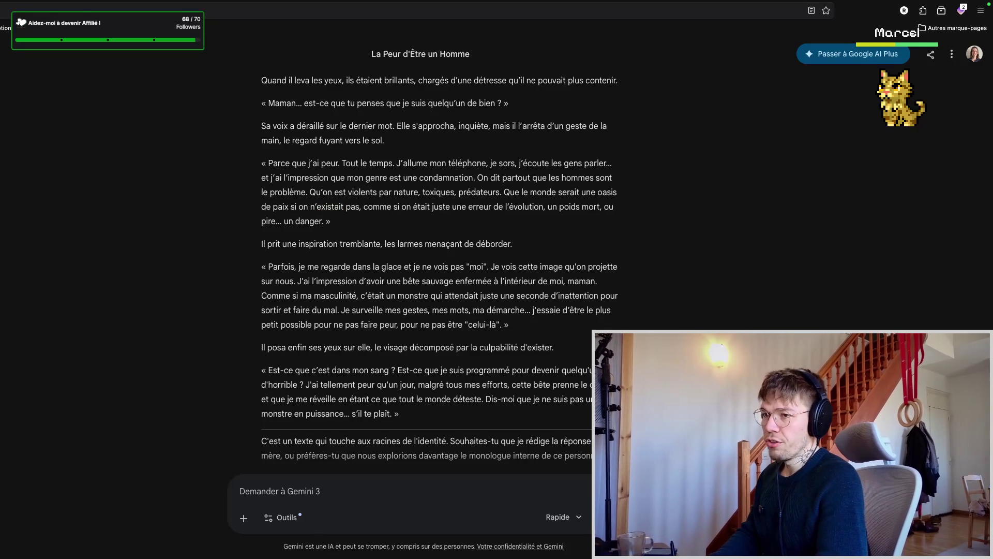
key("ctrl+shift+Tab")
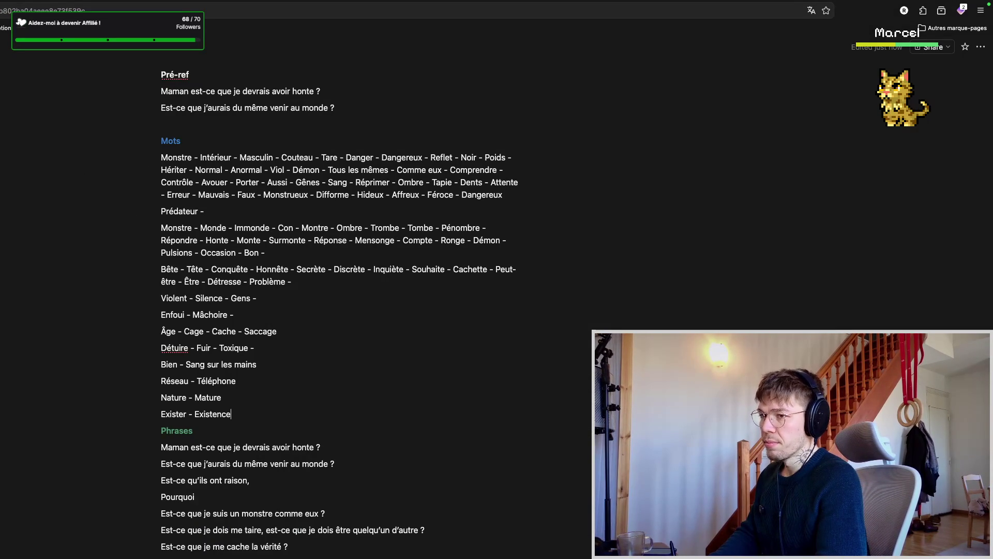
key("ctrl+Tab")
scroll(417, 300, "down", 2)
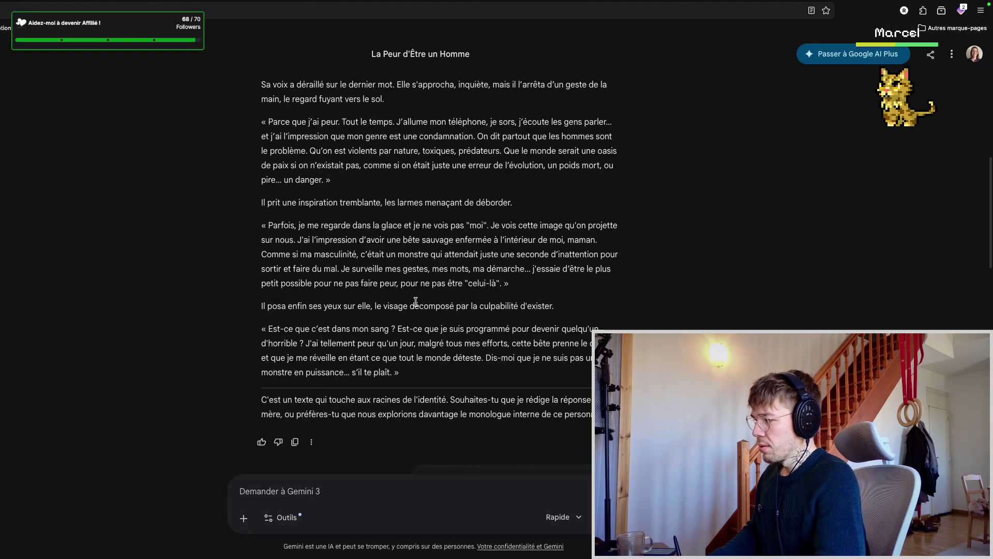
scroll(418, 300, "down", 1)
scroll(420, 295, "down", 1)
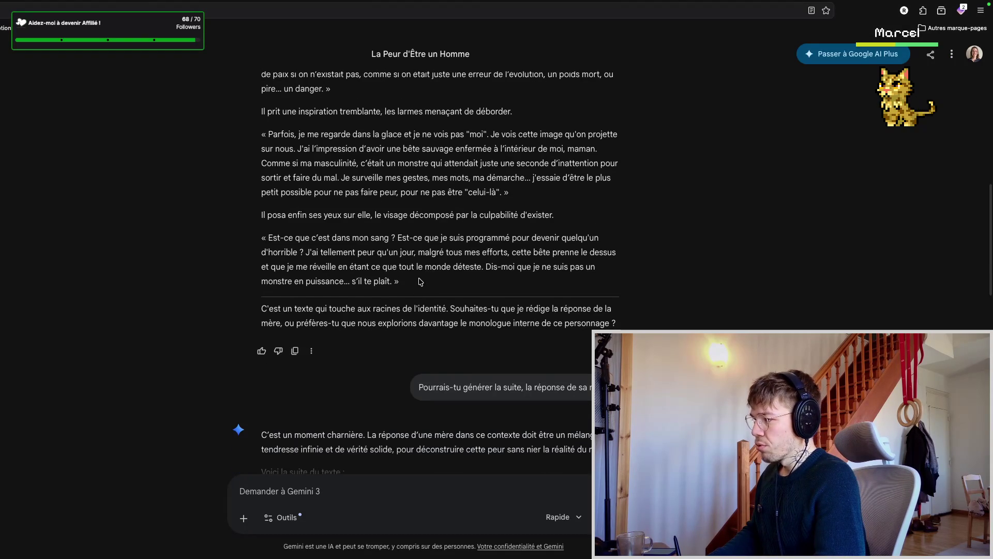
left_click_drag(409, 218, 564, 215)
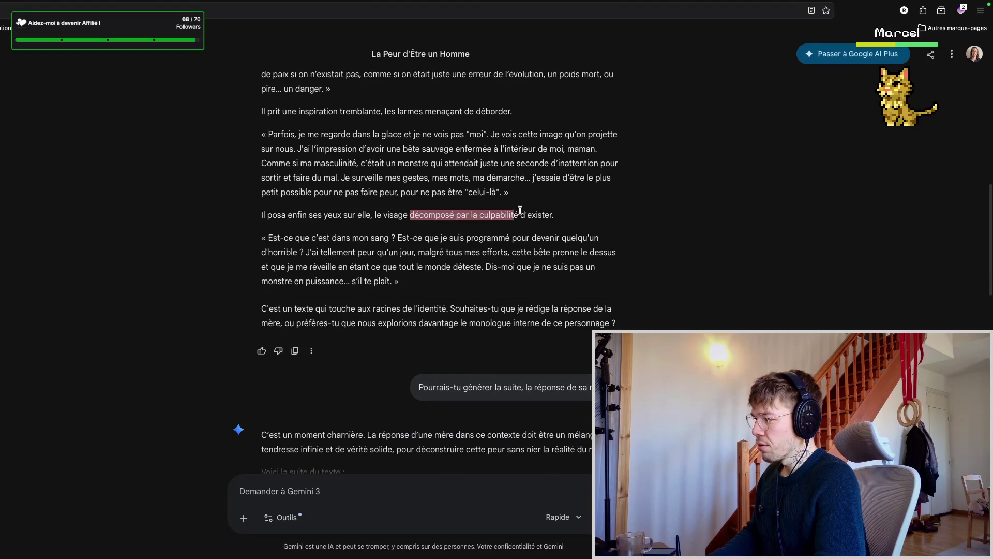
left_click(376, 171)
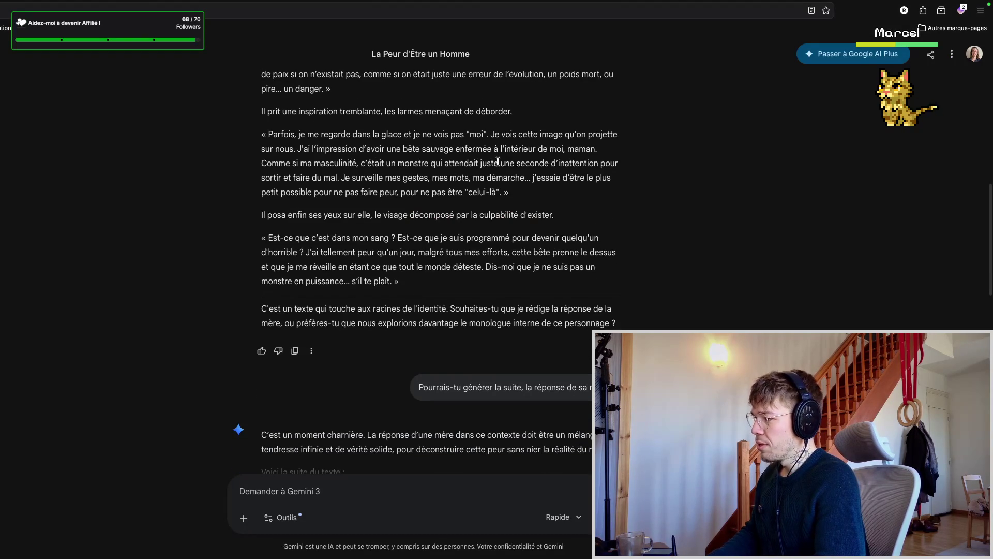
left_click_drag(451, 163, 576, 162)
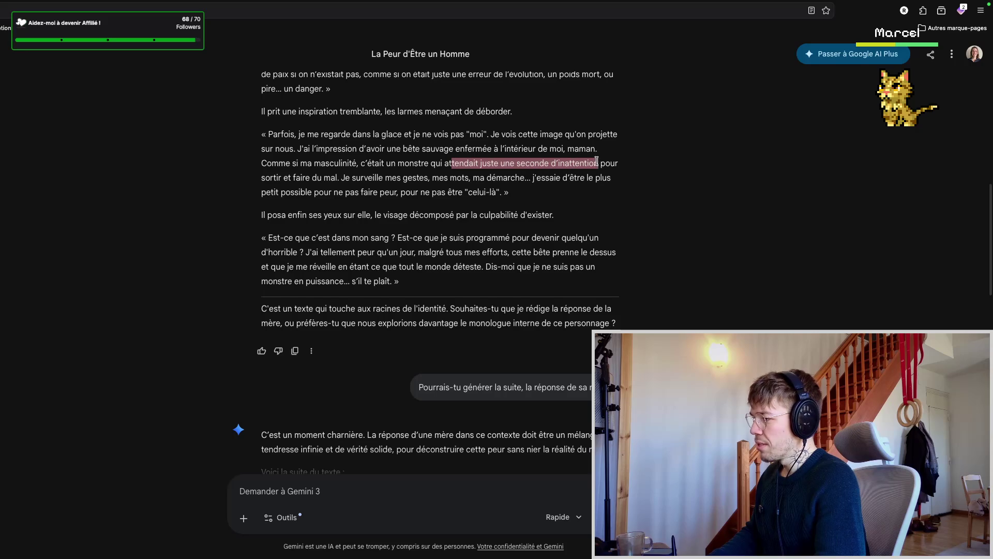
left_click(295, 177)
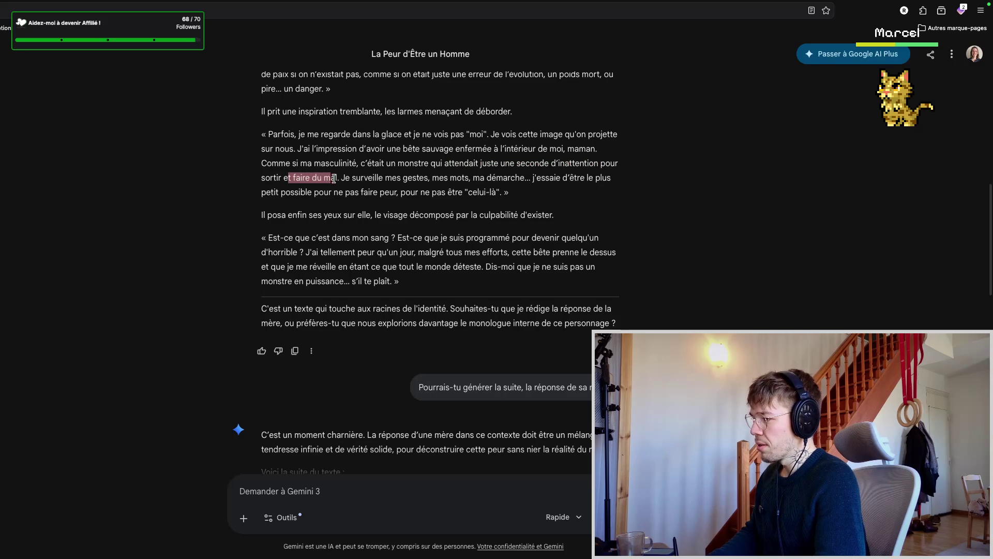
left_click_drag(351, 178, 509, 178)
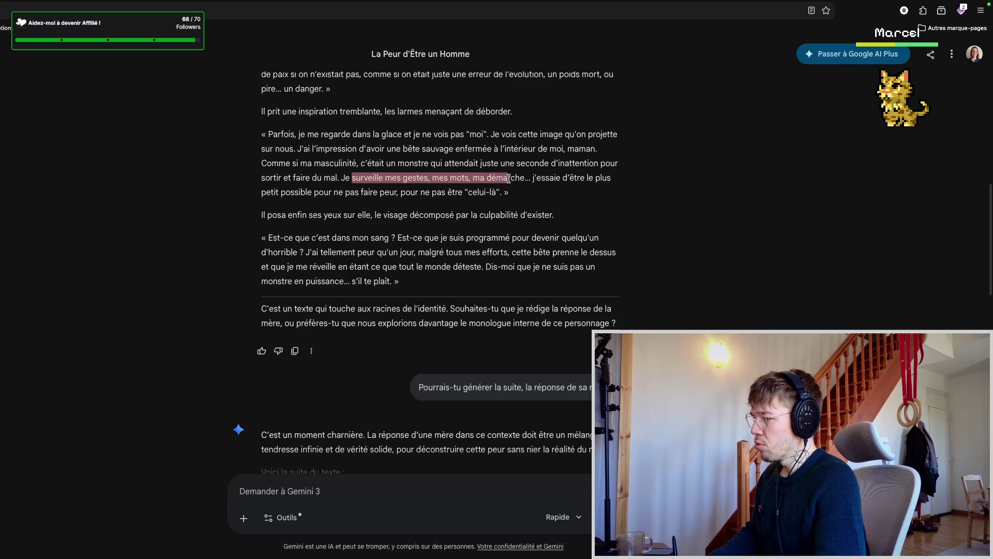
left_click(264, 193)
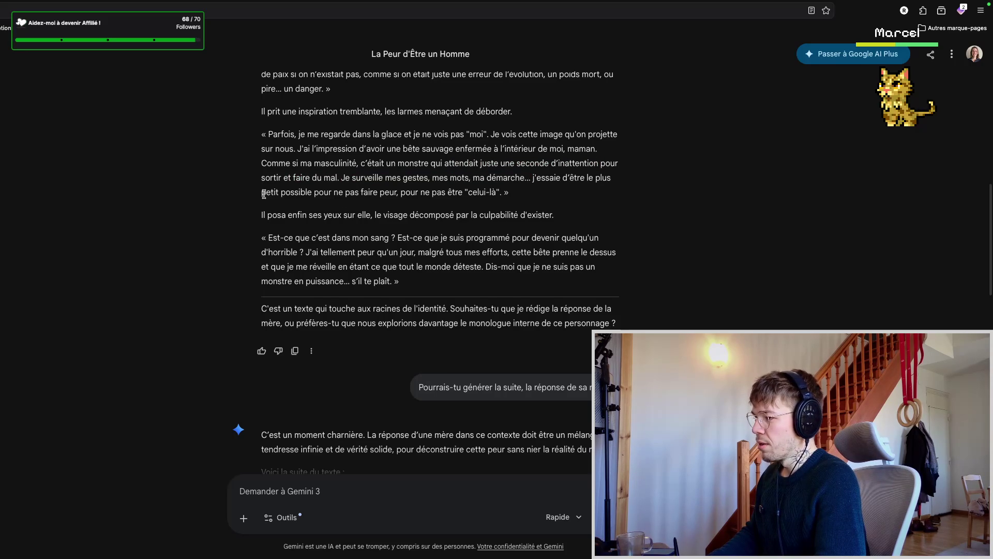
left_click(365, 200)
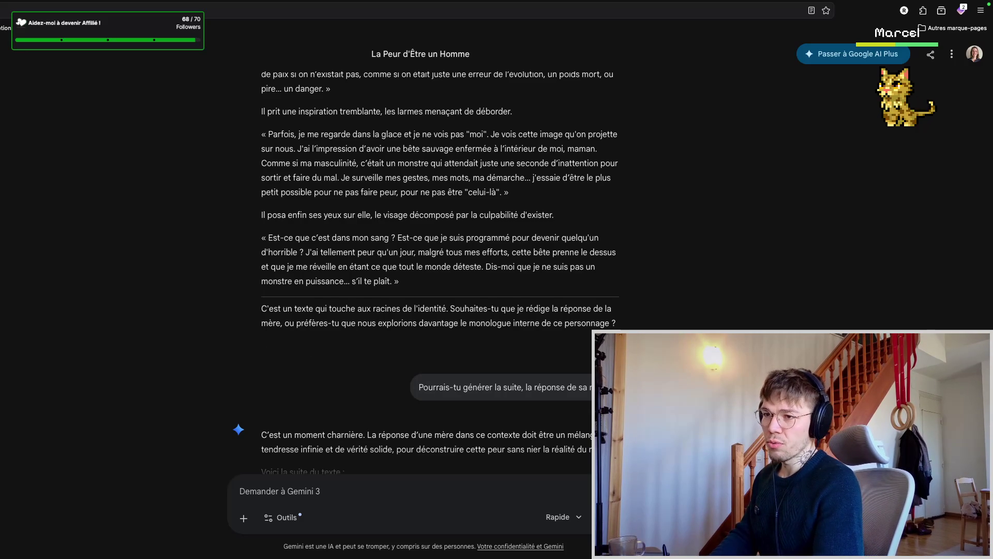
key("ctrl+Tab")
mouse_move(233, 381)
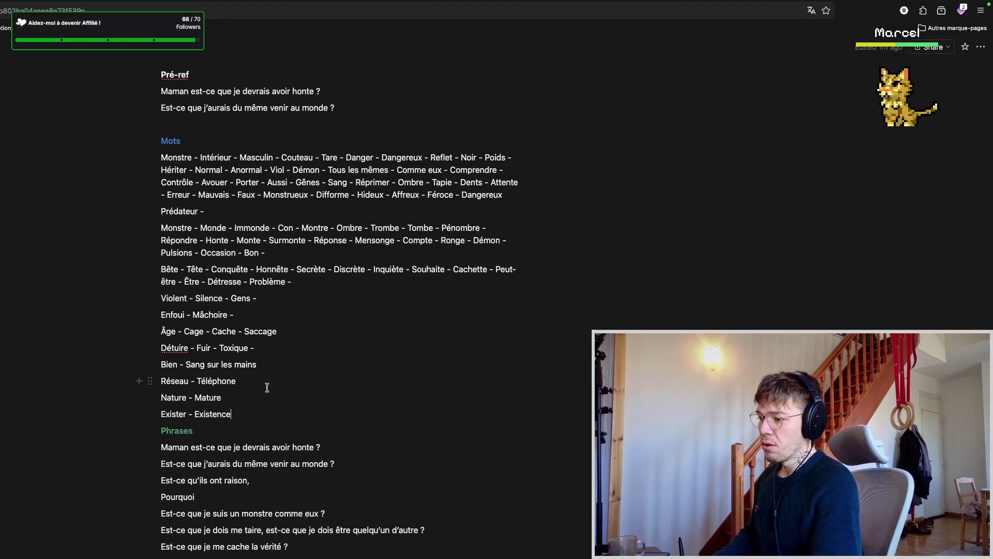
scroll(302, 402, "down", 2)
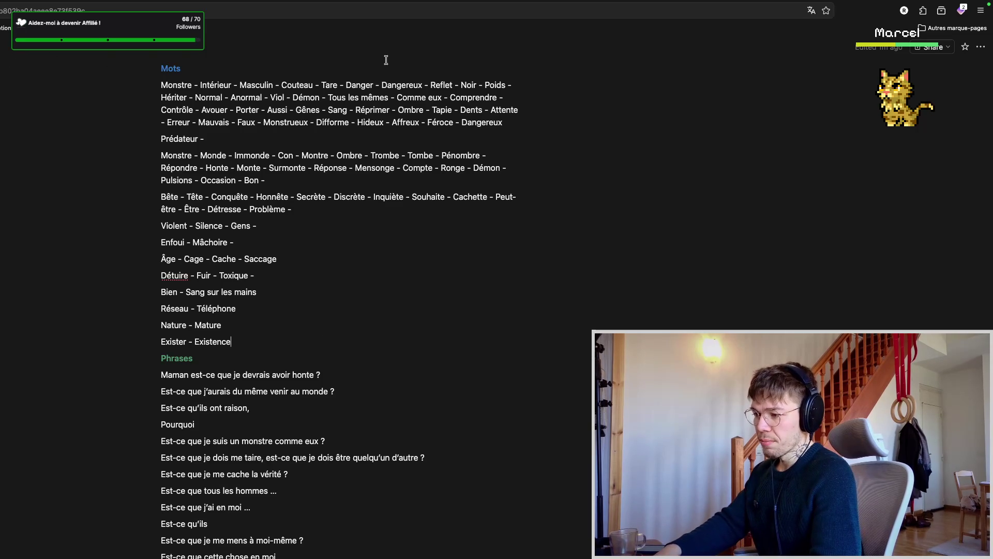
- Write 'Petit - Minuscule - Se faire petit' and append Coupable after Saccage on the Âge line
key("Return")
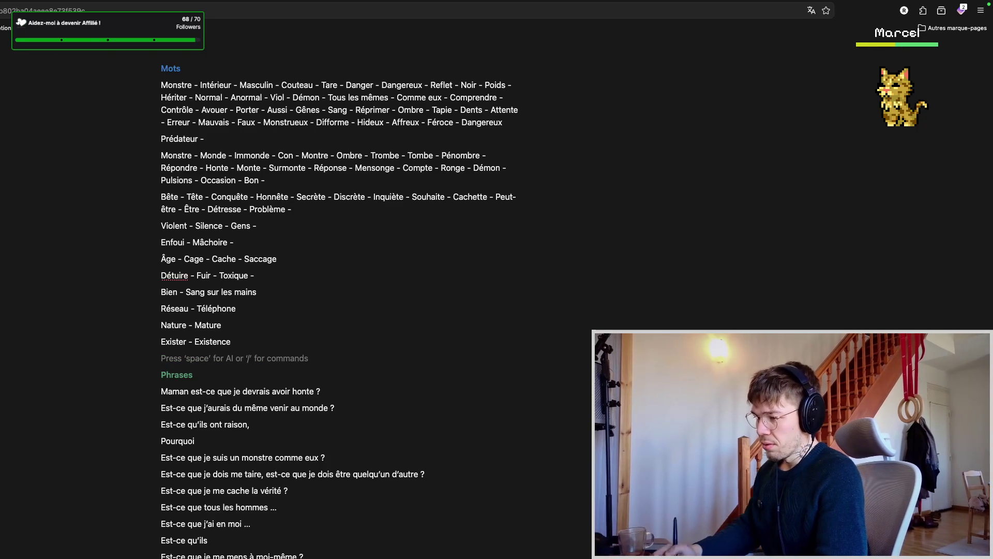
type("Petit")
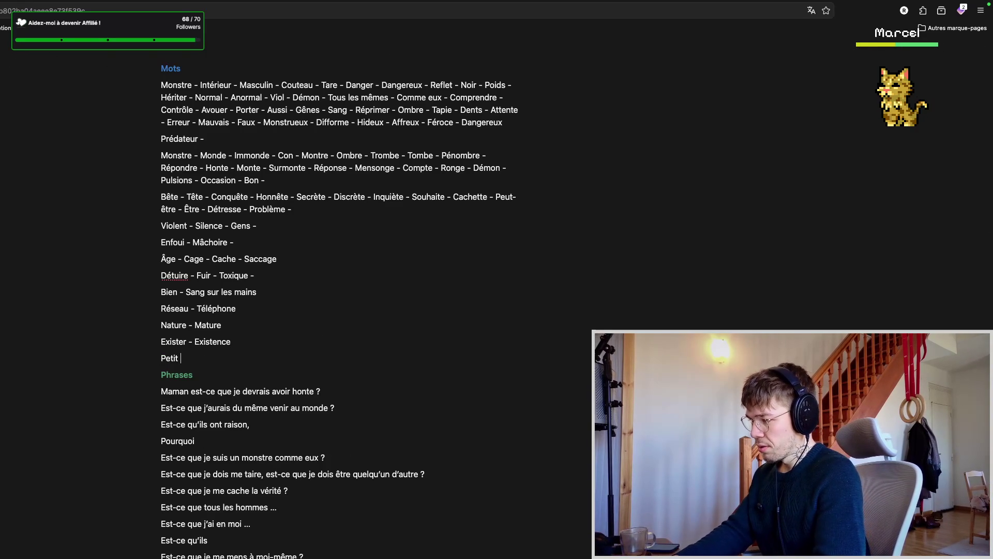
type("cule - Se faire petit")
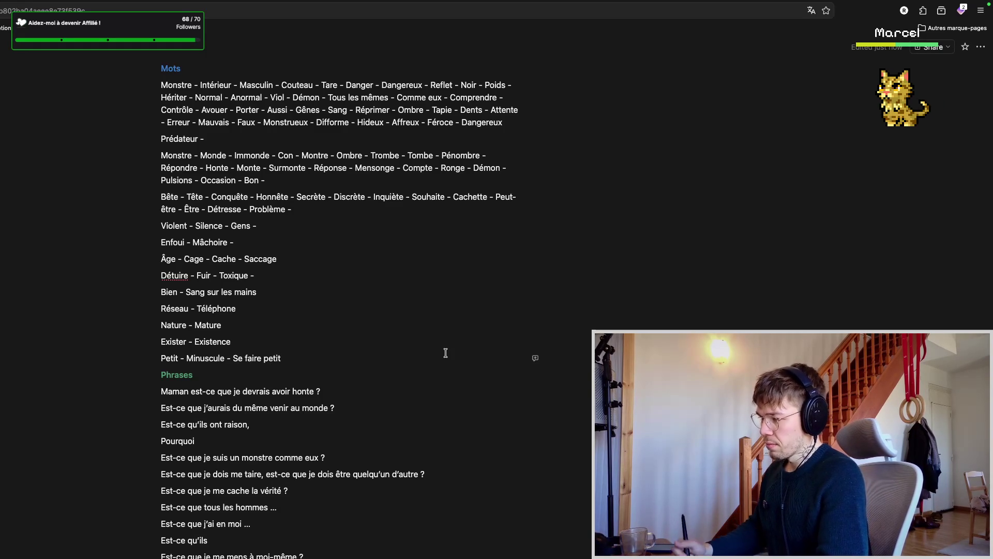
key("ctrl+Tab")
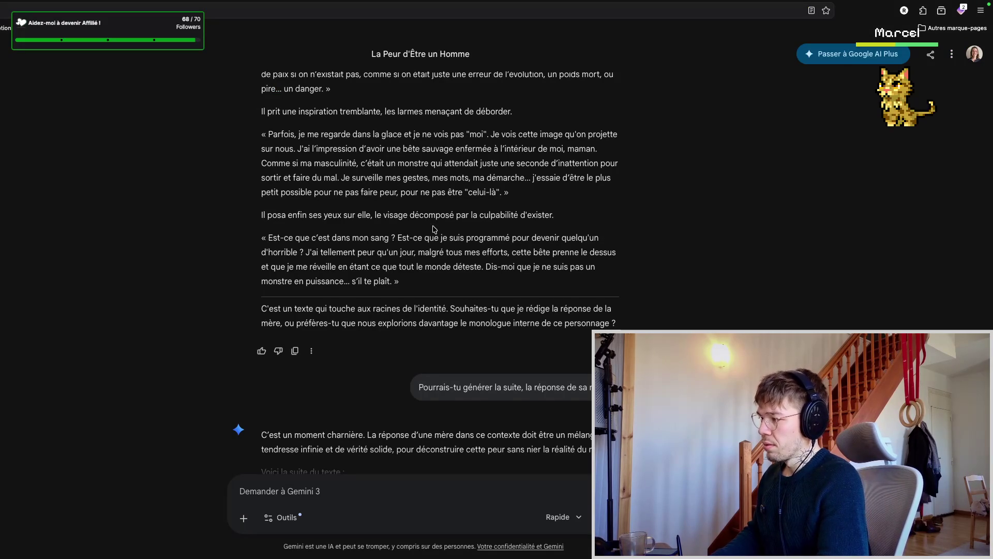
scroll(433, 228, "down", 1)
scroll(424, 246, "down", 1)
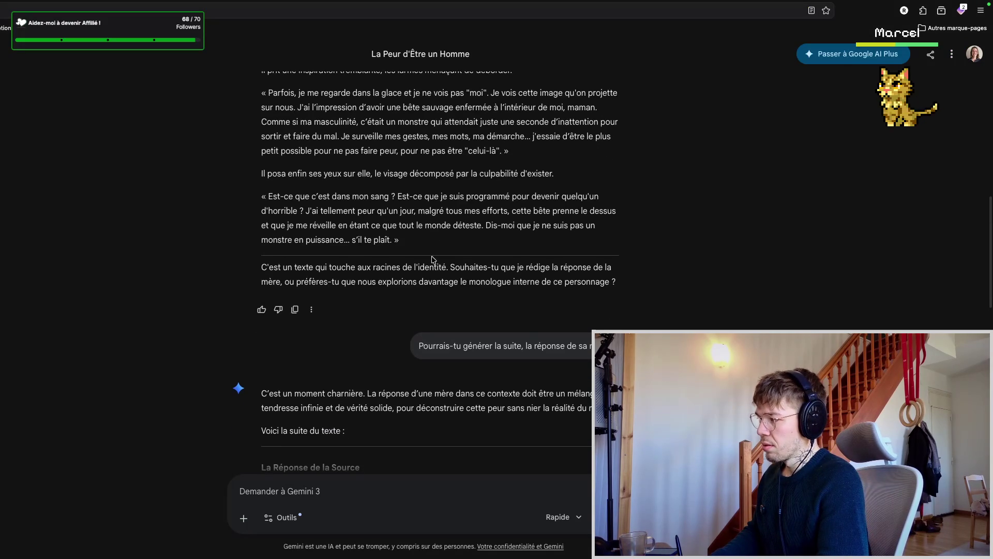
scroll(425, 257, "down", 2)
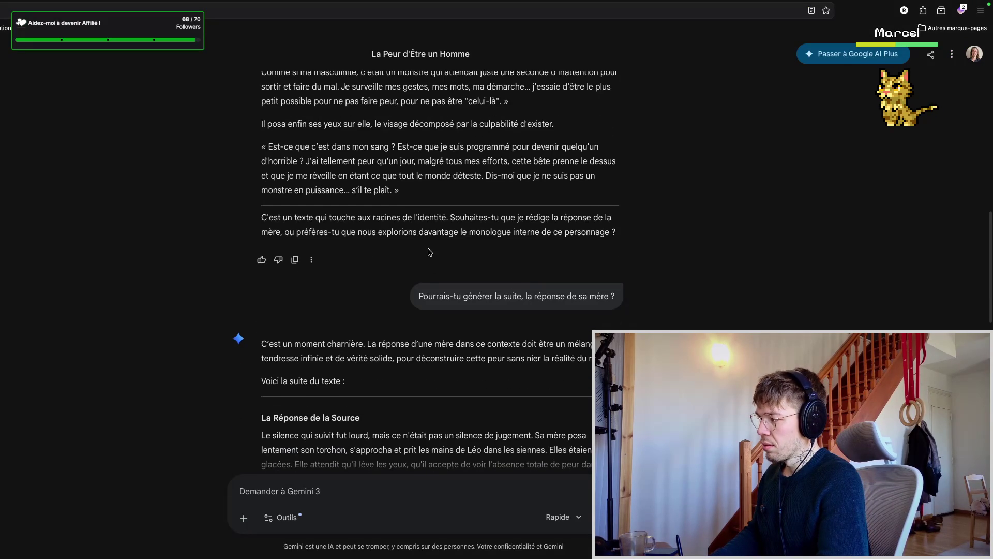
scroll(428, 251, "up", 2)
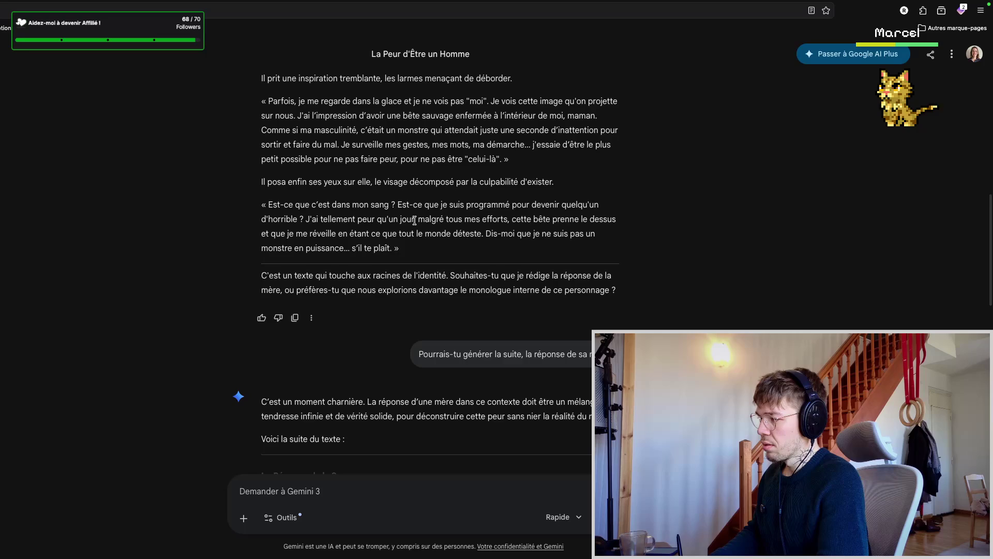
scroll(423, 263, "down", 2)
key("ctrl+Tab")
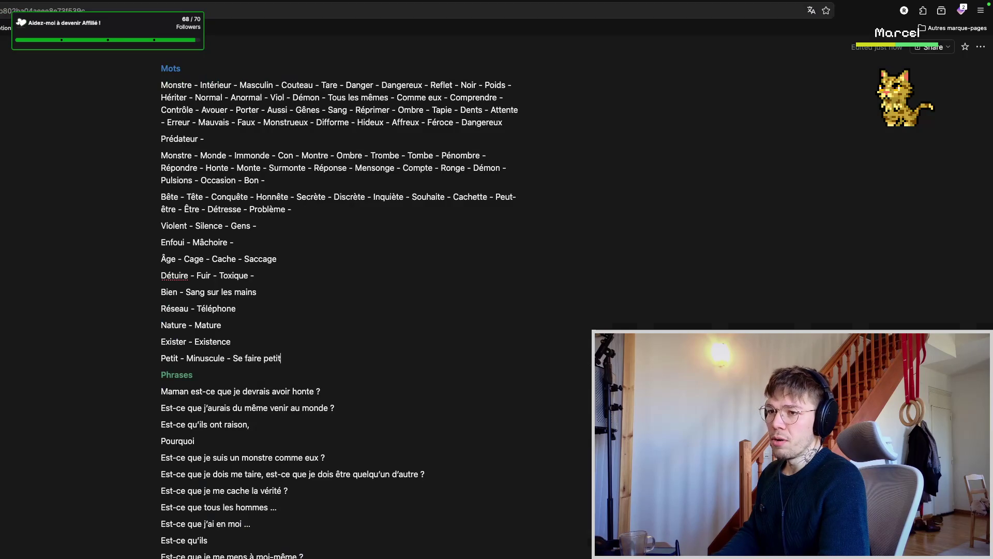
left_click(293, 259)
type("- Coup")
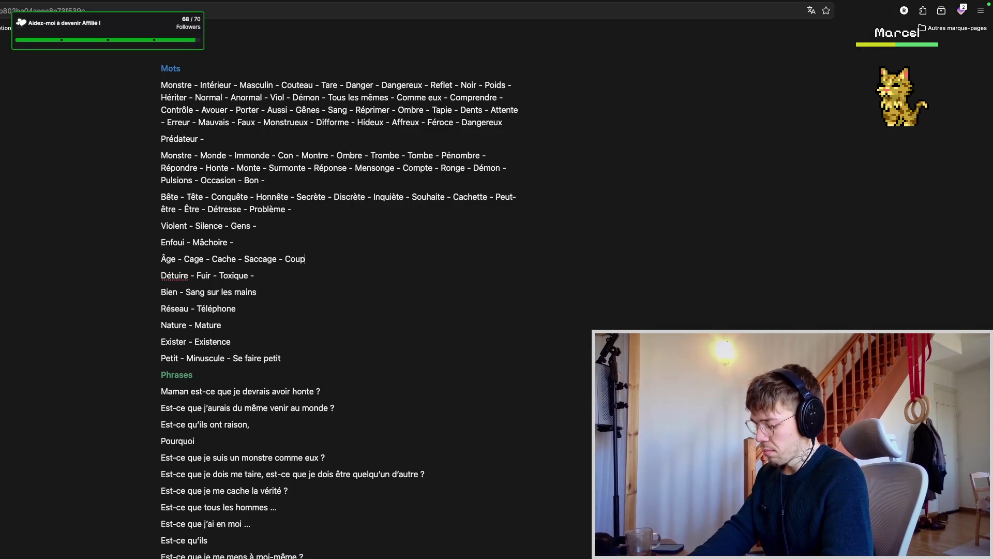
type("able")
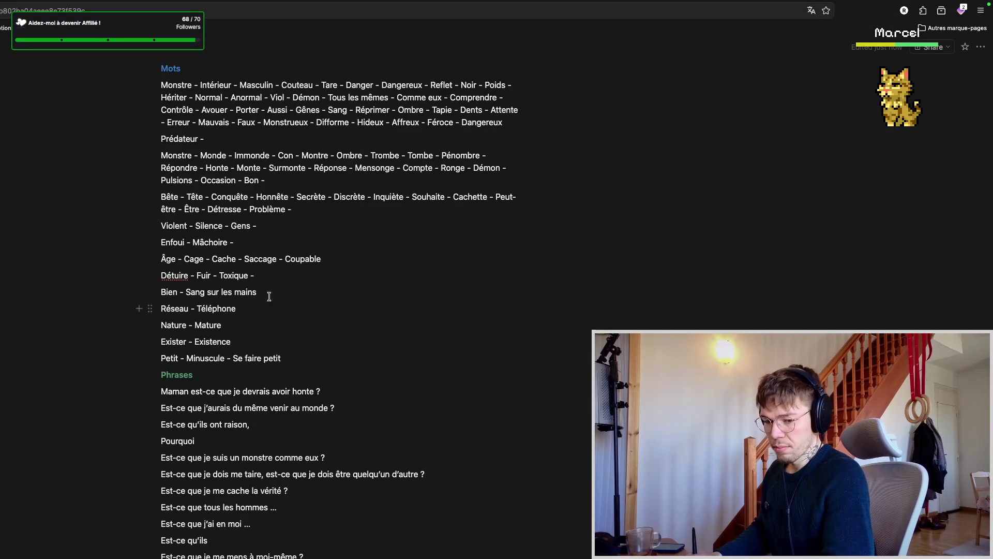
key("ctrl+shift+Tab")
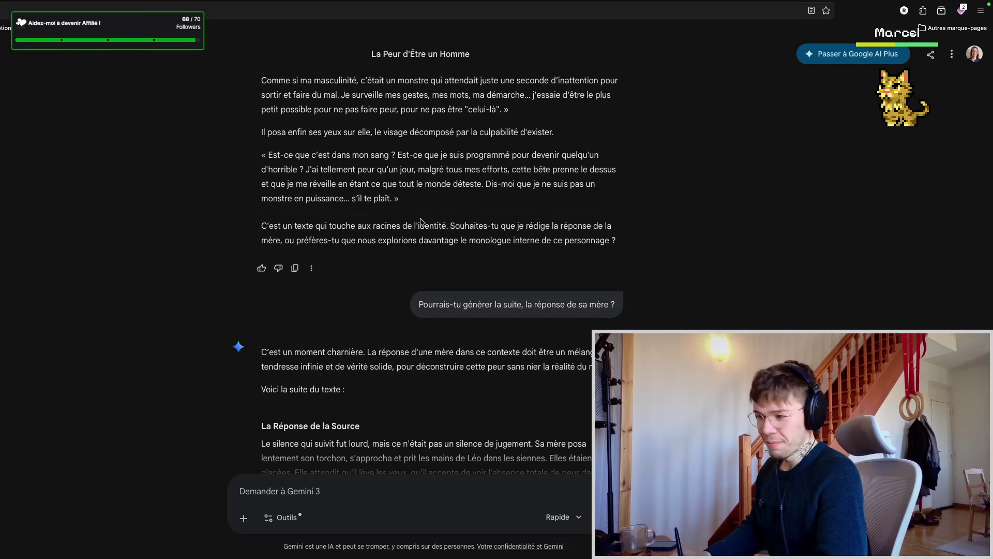
scroll(427, 216, "down", 1)
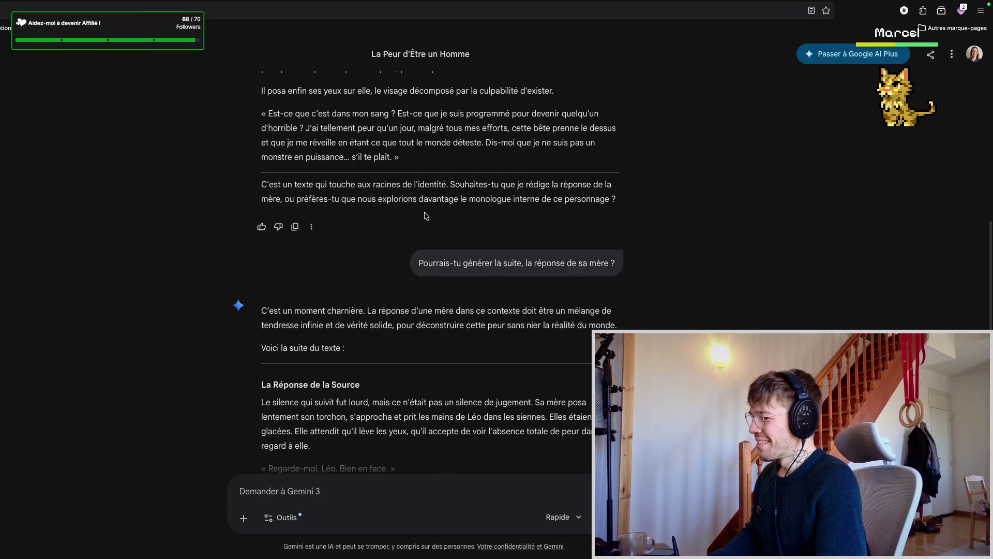
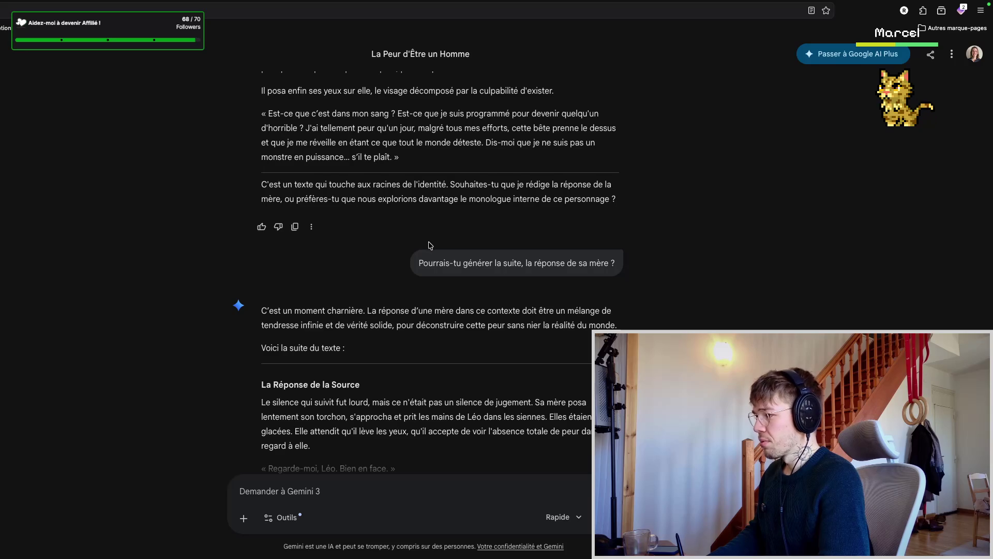
scroll(429, 245, "down", 1)
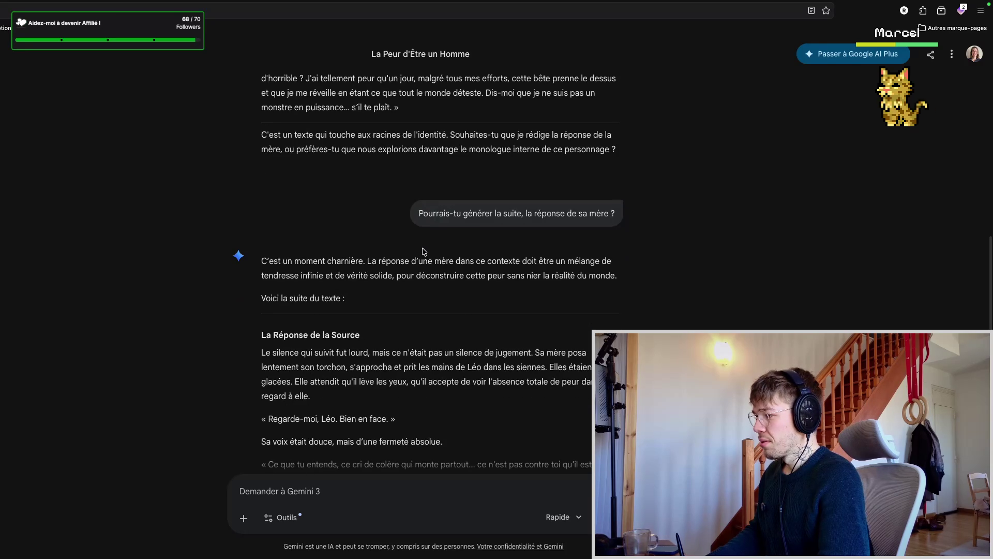
scroll(424, 249, "up", 2)
scroll(424, 256, "down", 2)
scroll(424, 258, "down", 4)
scroll(423, 258, "down", 4)
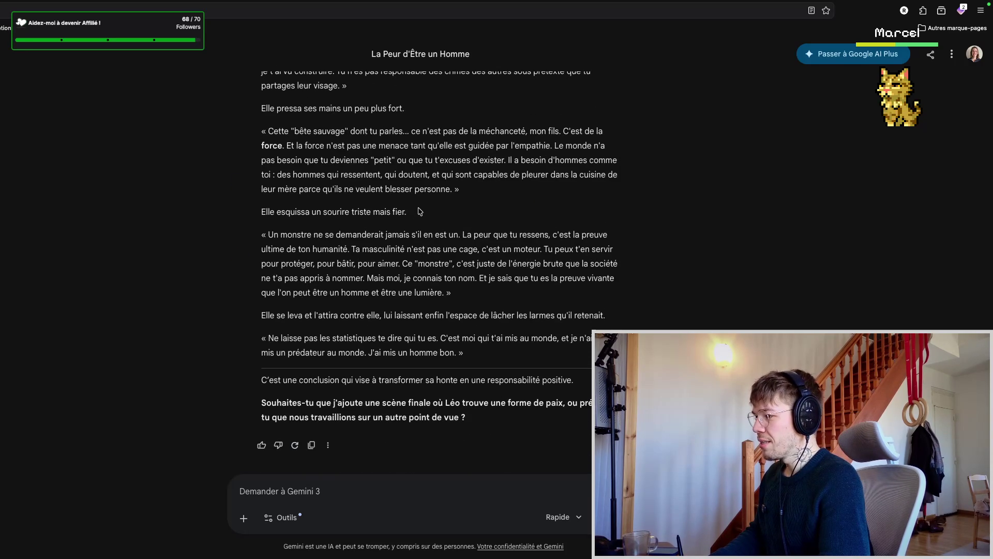
- Skim the mother's passages about force, her voice, and being proud, highlighting each briefly
left_click_drag(412, 212, 264, 134)
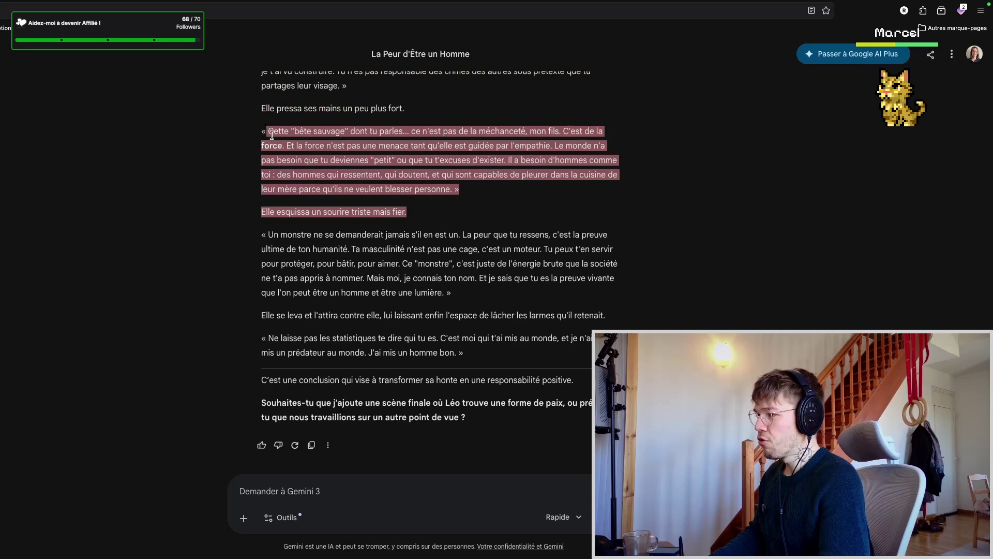
left_click(418, 205)
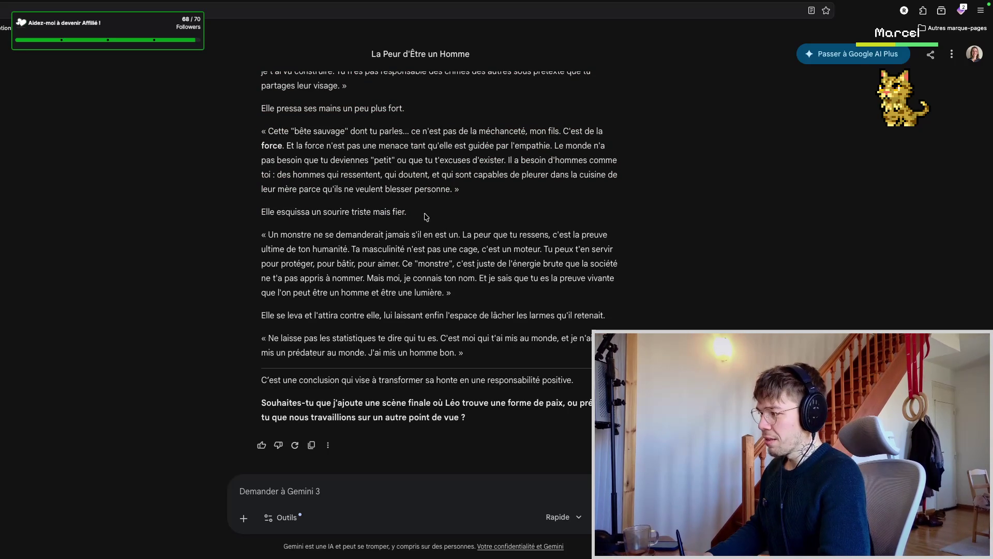
scroll(428, 227, "up", 3)
mouse_move(389, 218)
left_mouse_down()
mouse_move(259, 157)
mouse_move(258, 136)
left_mouse_up()
left_click(439, 257)
scroll(435, 264, "down", 2)
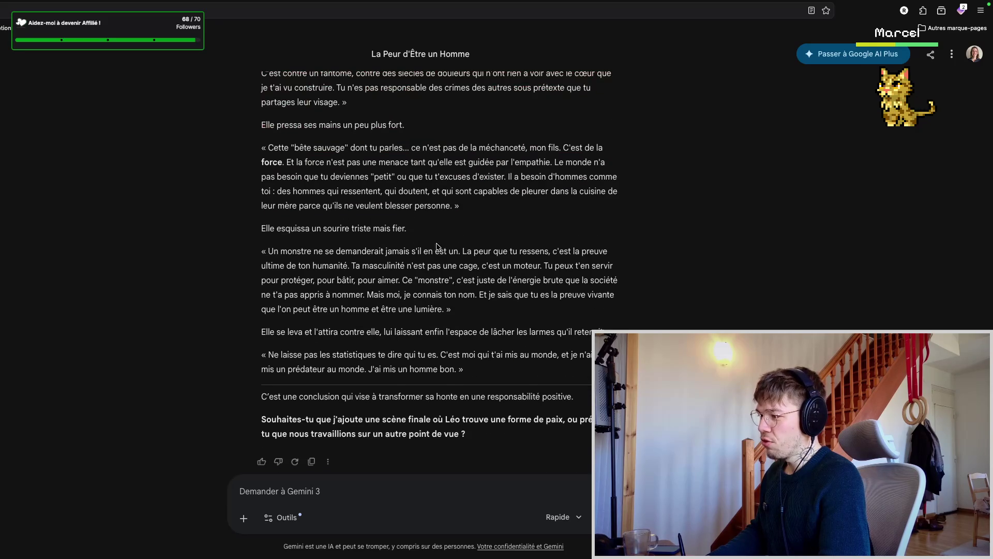
left_click_drag(426, 275, 273, 194)
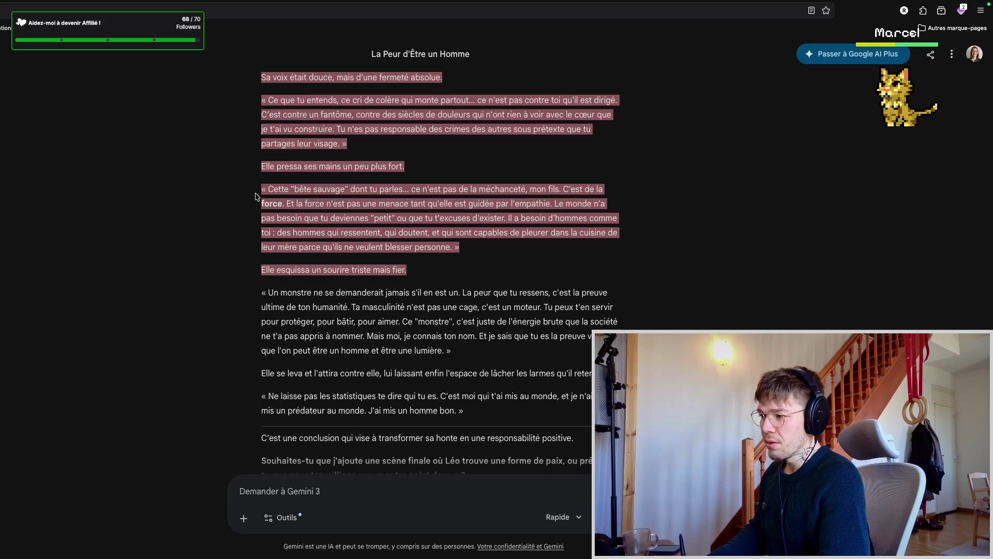
left_click(432, 271)
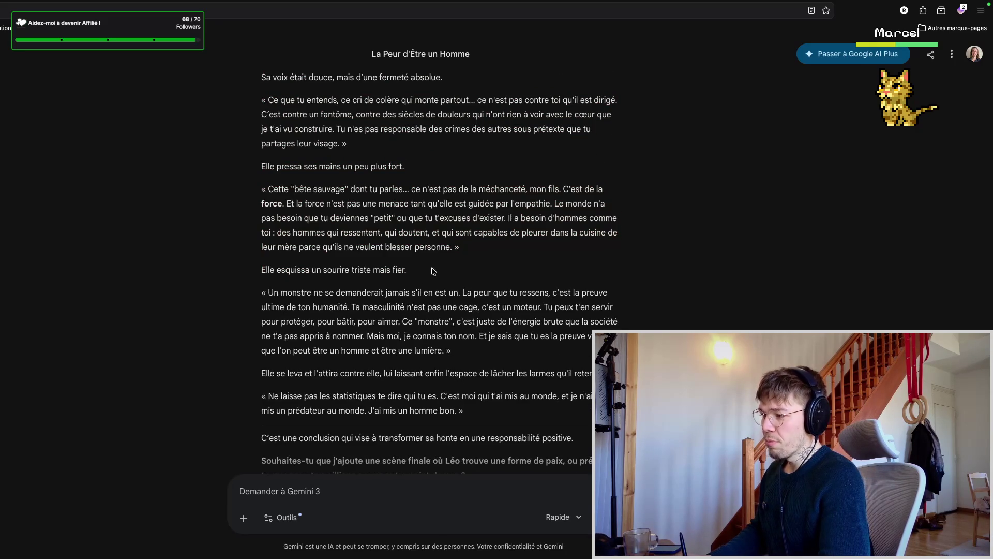
scroll(420, 273, "up", 2)
left_click_drag(425, 267, 258, 154)
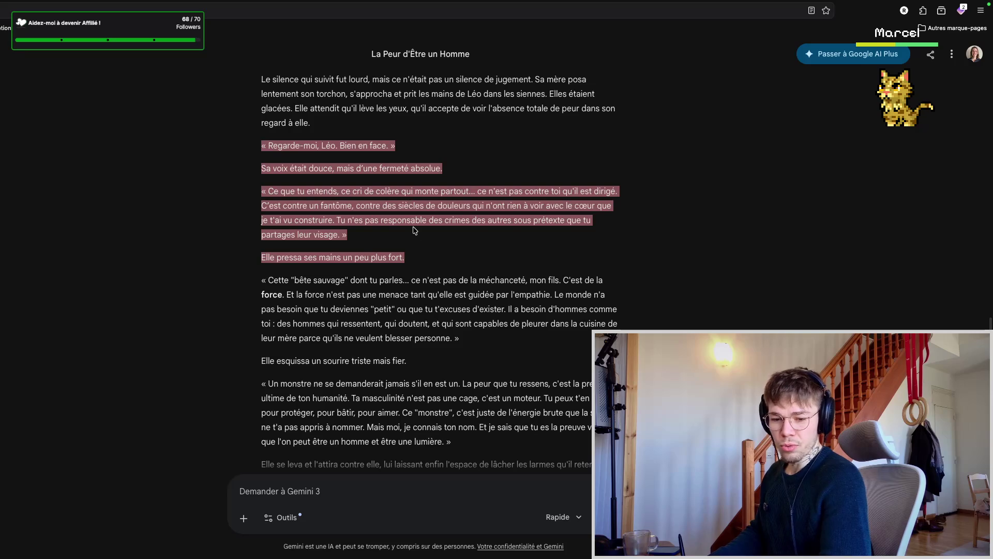
scroll(414, 230, "up", 1)
scroll(416, 233, "up", 1)
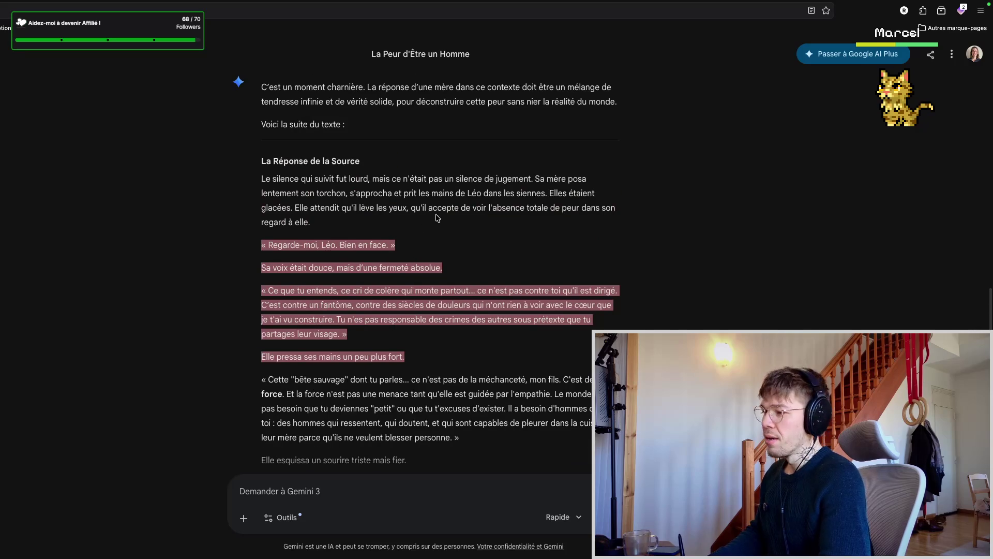
- Skim the lines ending with Bien en face and the son's monologue, then switch to the Notion notes
left_click_drag(395, 245, 261, 178)
left_click(432, 246)
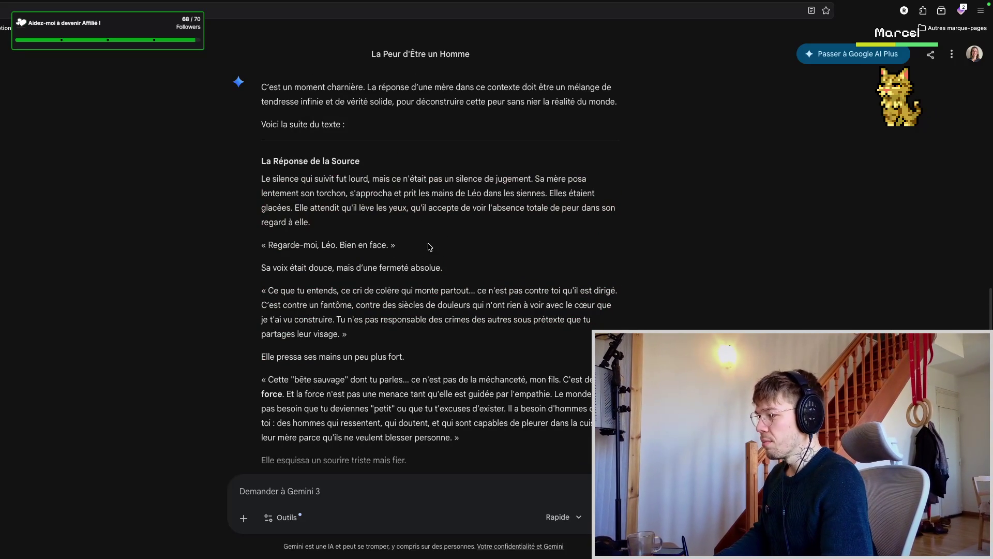
scroll(430, 246, "down", 2)
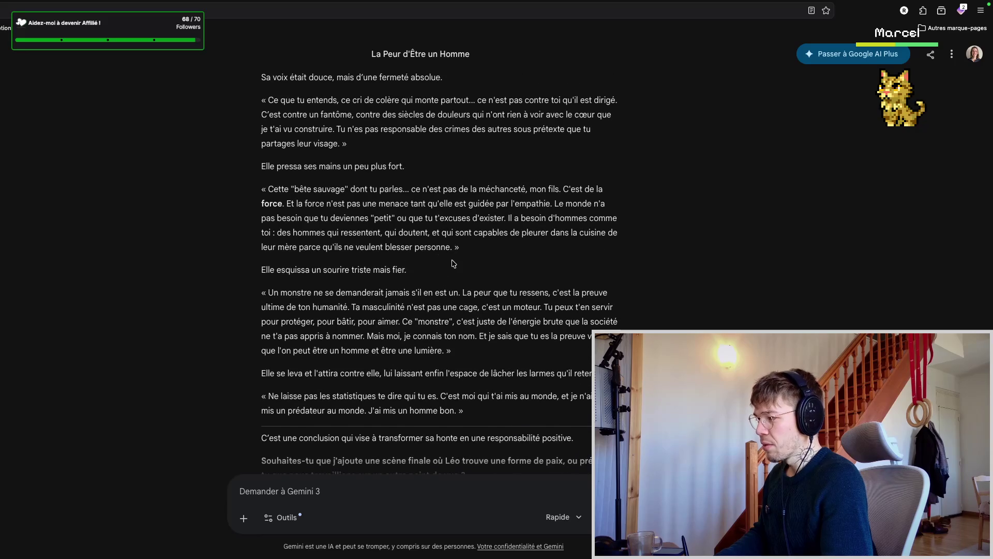
scroll(452, 264, "down", 1)
scroll(431, 222, "up", 2)
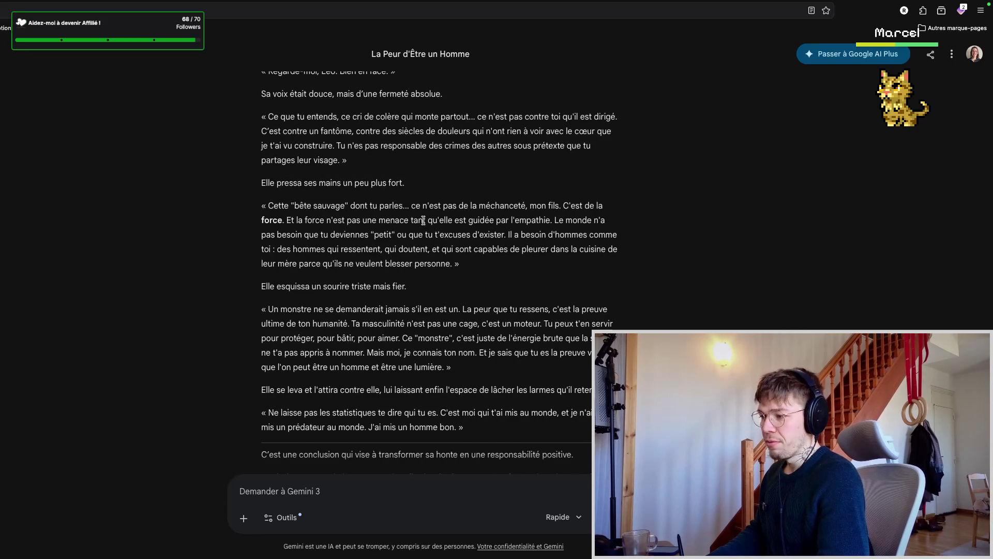
scroll(421, 228, "down", 1)
scroll(434, 231, "down", 1)
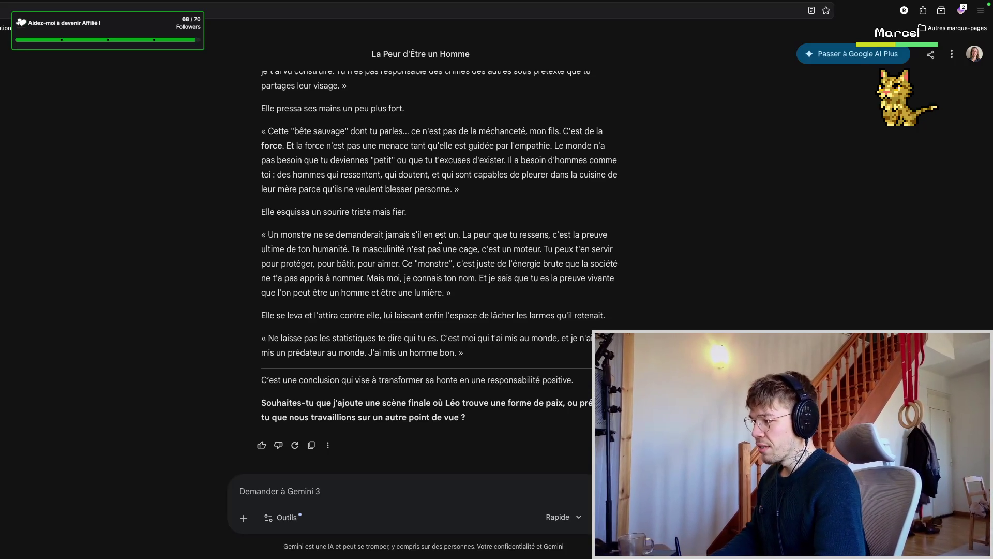
scroll(441, 233, "up", 1)
mouse_move(451, 334)
left_mouse_down()
mouse_move(409, 329)
mouse_move(260, 82)
left_mouse_up()
left_click(432, 251)
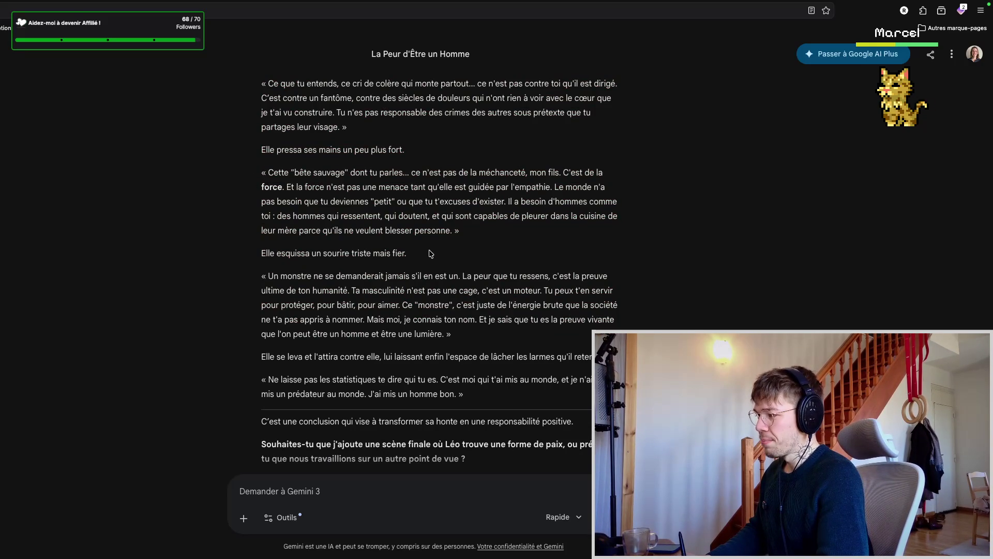
scroll(430, 253, "up", 2)
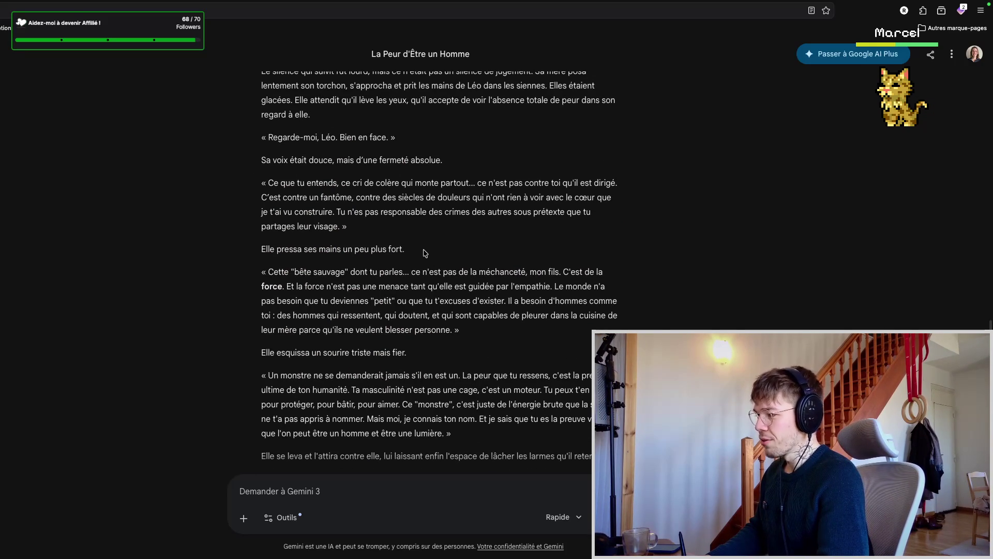
scroll(420, 250, "down", 2)
scroll(416, 250, "up", 5)
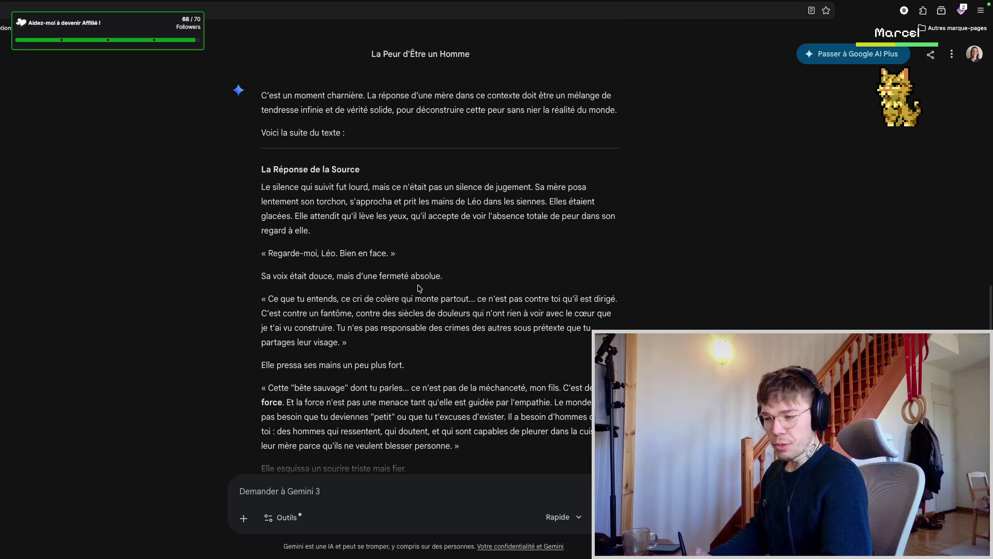
scroll(414, 254, "up", 4)
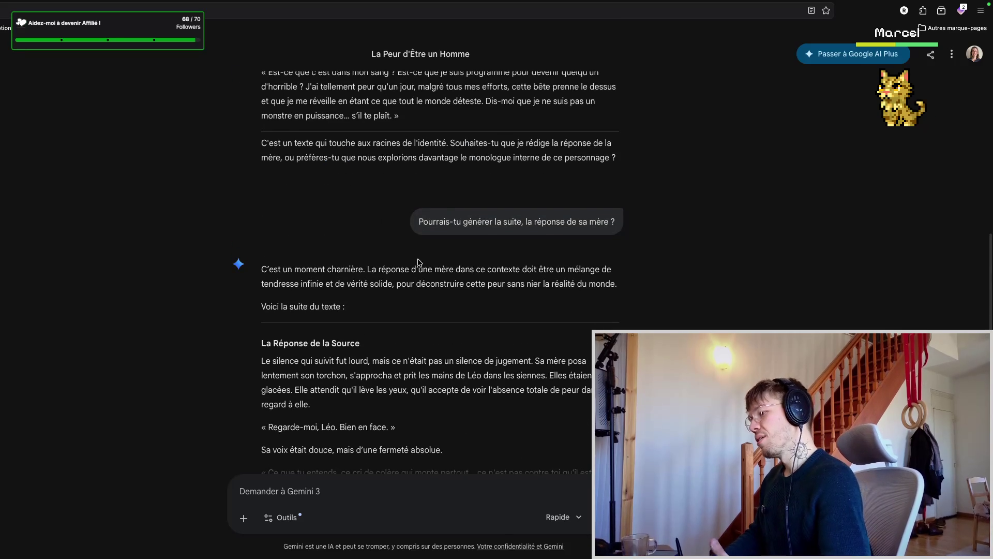
scroll(421, 259, "up", 1)
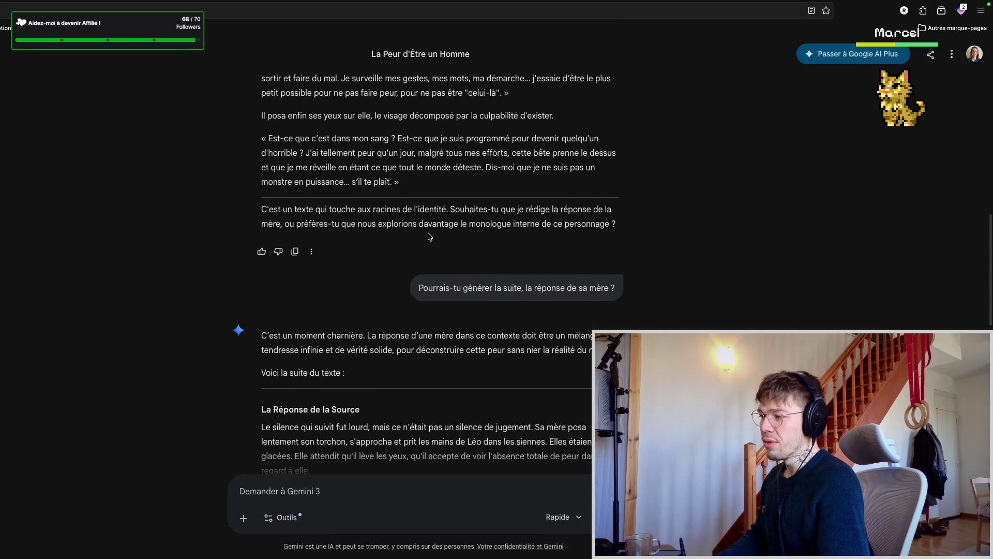
scroll(428, 211, "up", 2)
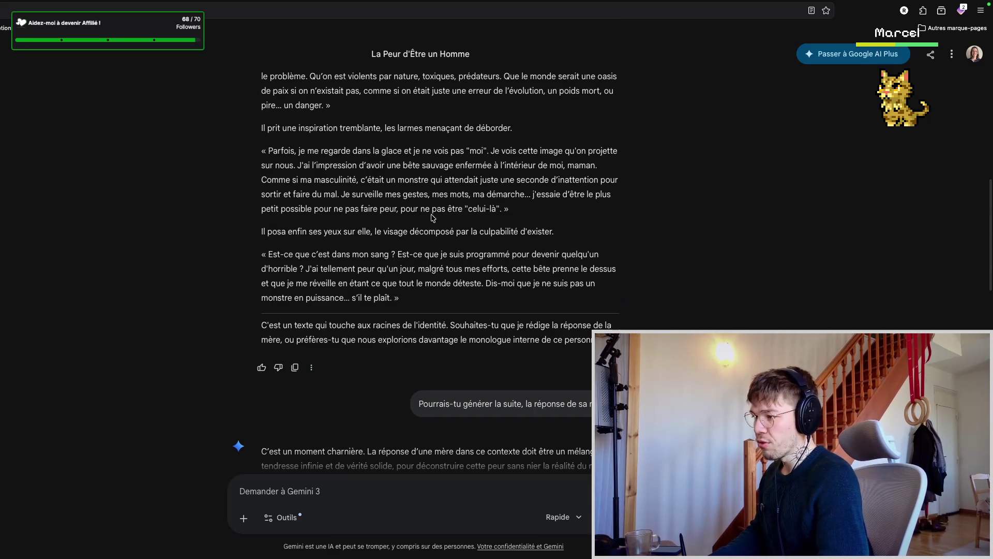
scroll(427, 220, "up", 1)
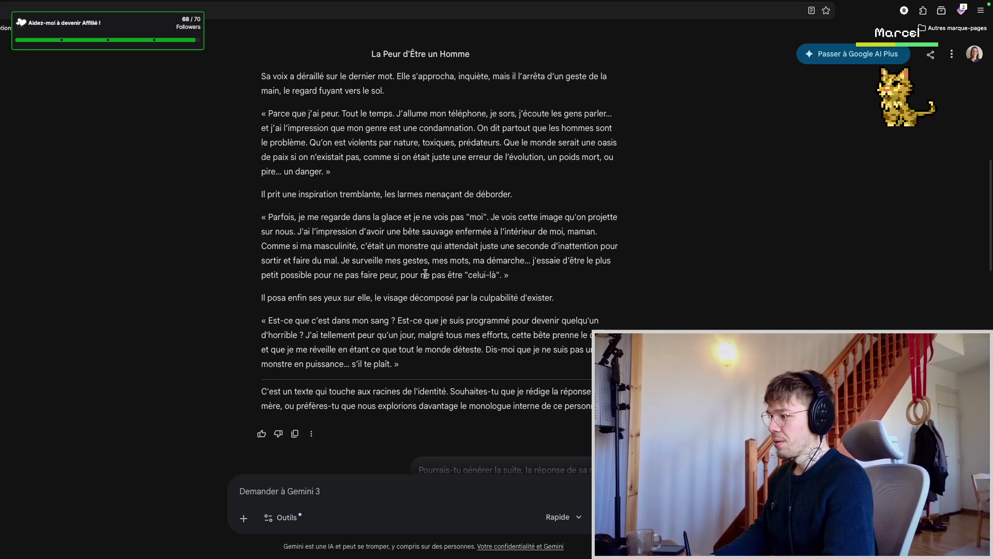
scroll(429, 262, "down", 1)
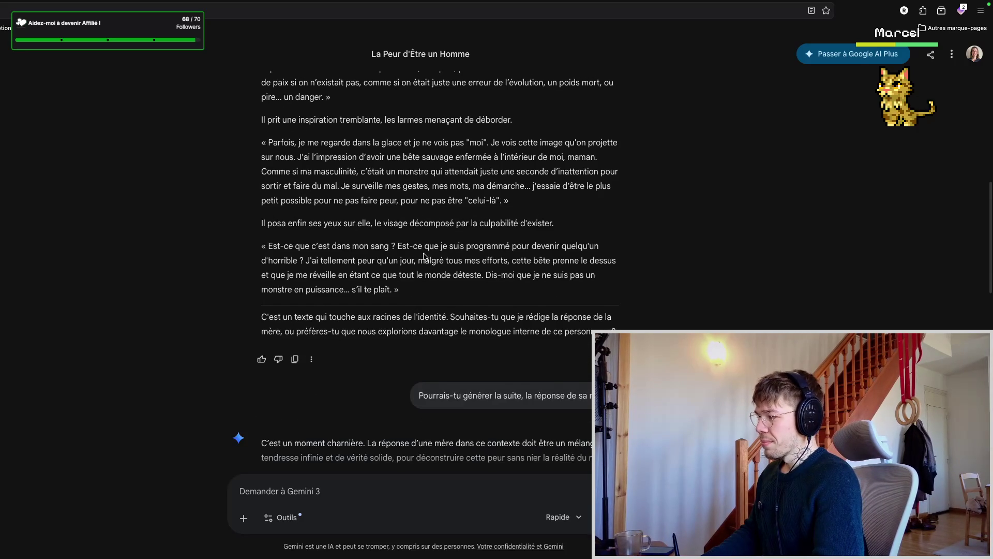
left_click_drag(425, 266, 477, 222)
left_click(491, 222)
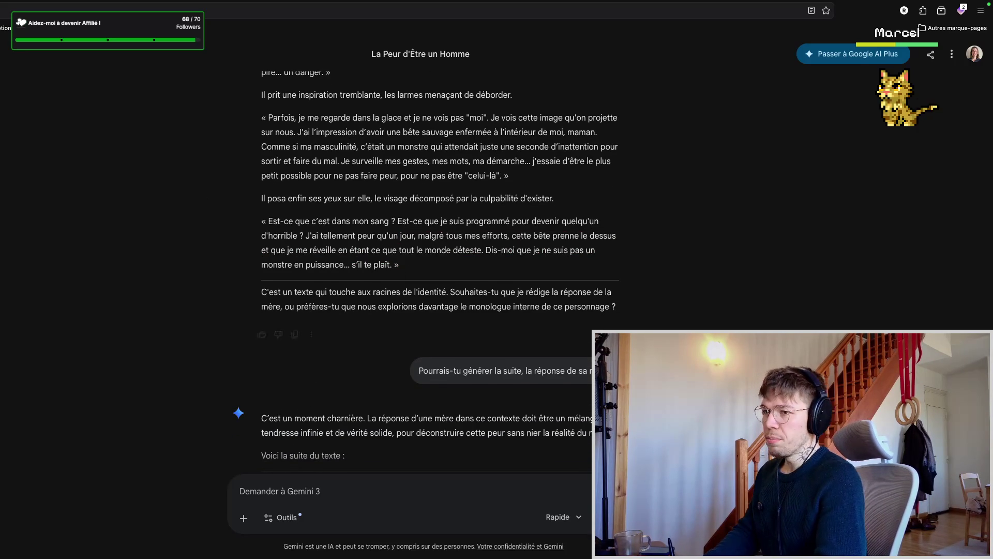
key("ctrl+Tab")
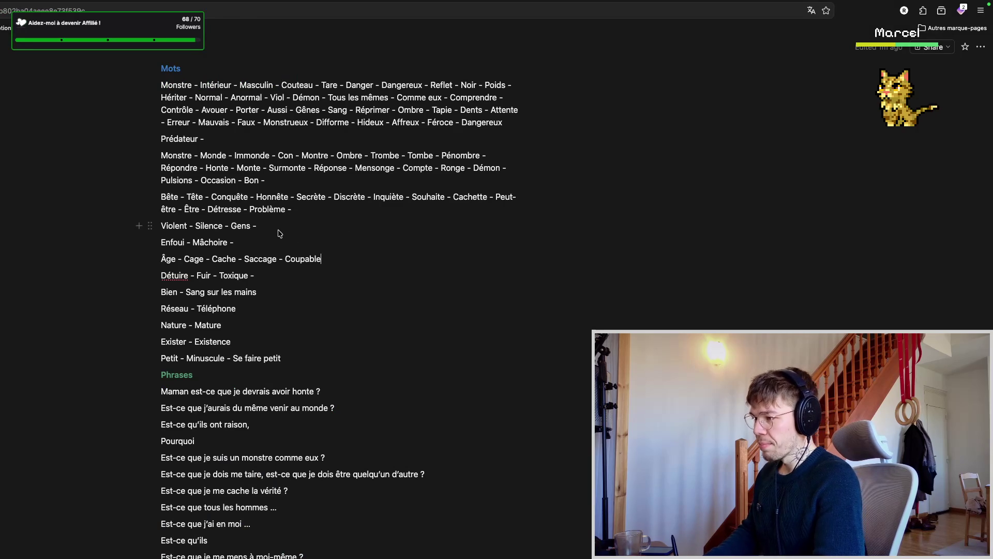
scroll(310, 258, "down", 1)
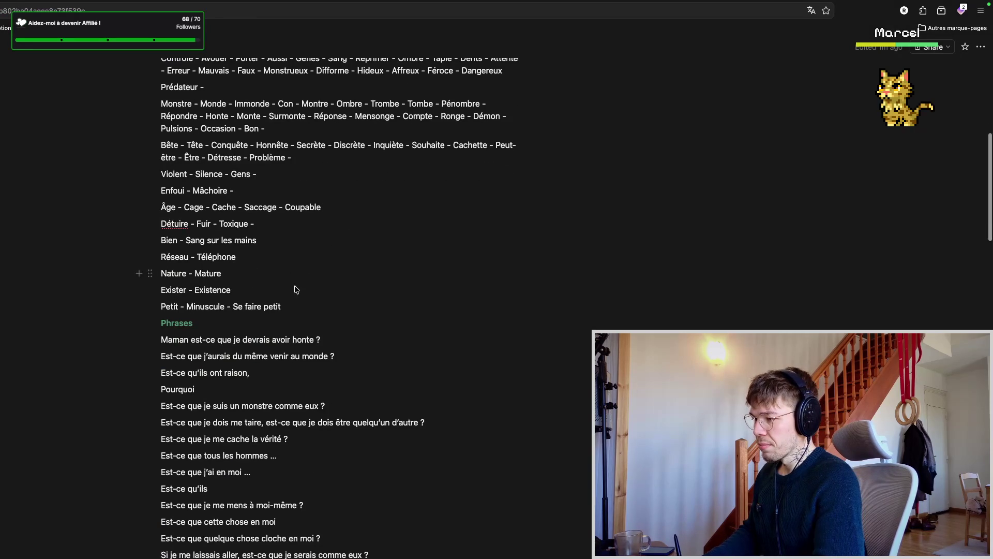
- Add the line Programmé - Obligé - Contrôlé below Bien, append Horrible to Détuire, and return to Gemini
left_click(283, 242)
key("Return")
type("Programmé - Obligé -")
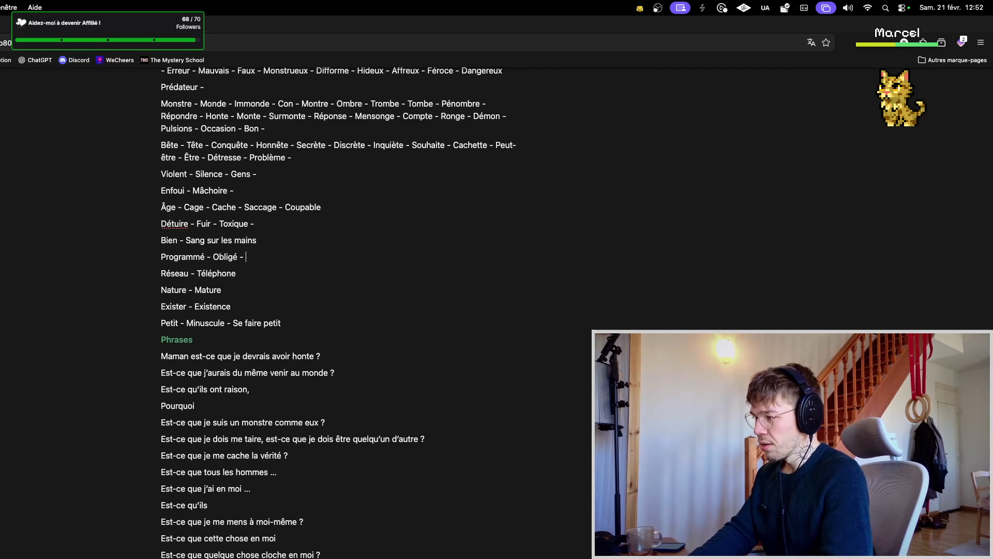
type("CO")
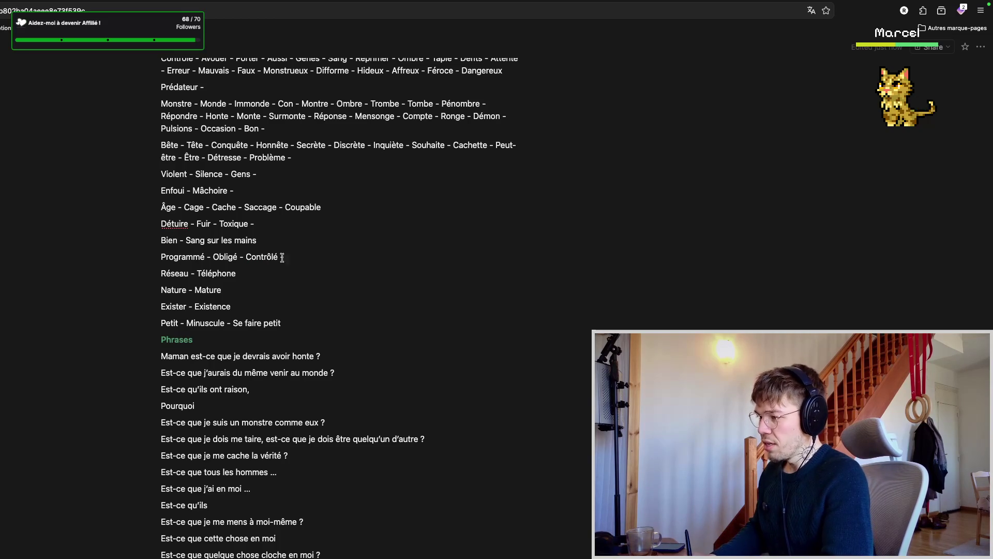
scroll(276, 249, "up", 1)
left_click(275, 244)
type("Horrible")
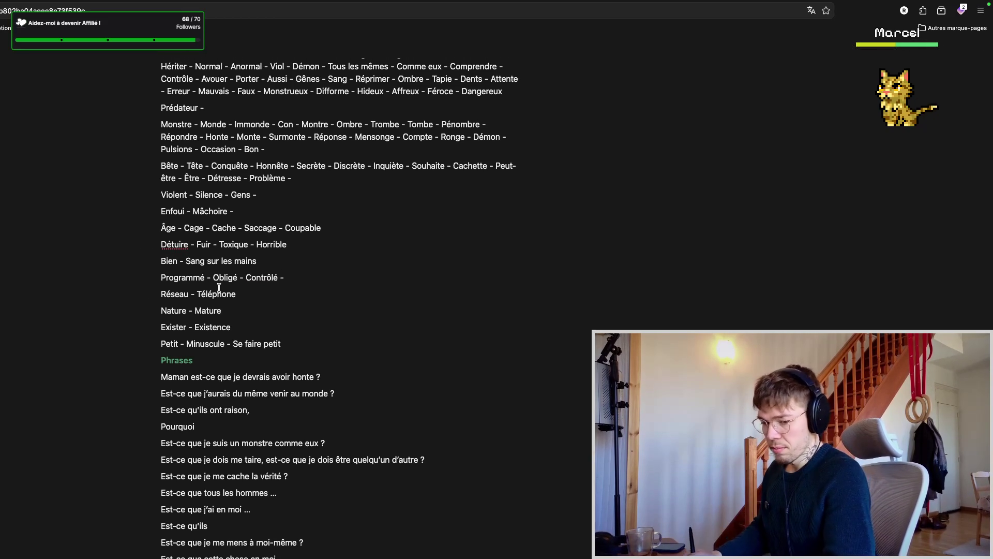
key("ctrl+Tab")
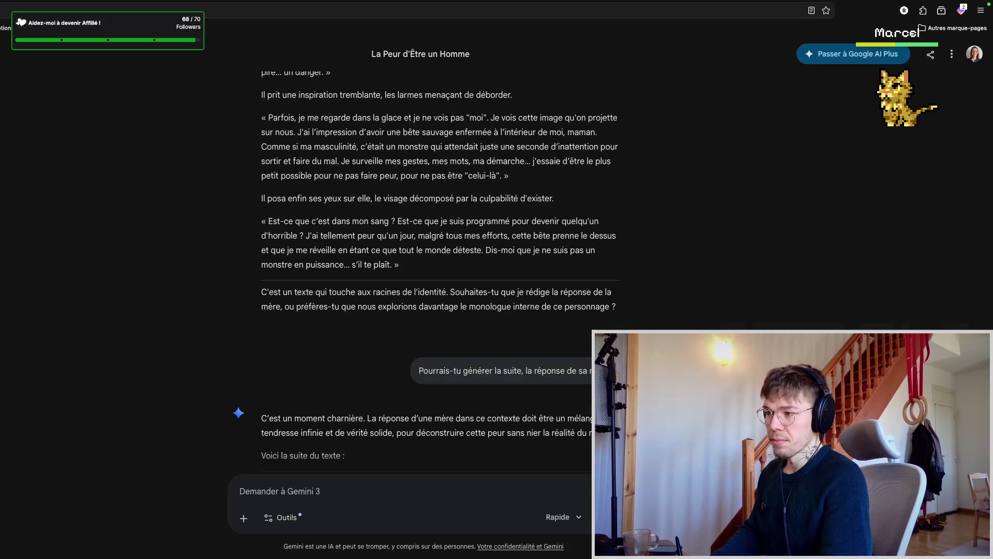
scroll(428, 240, "down", 2)
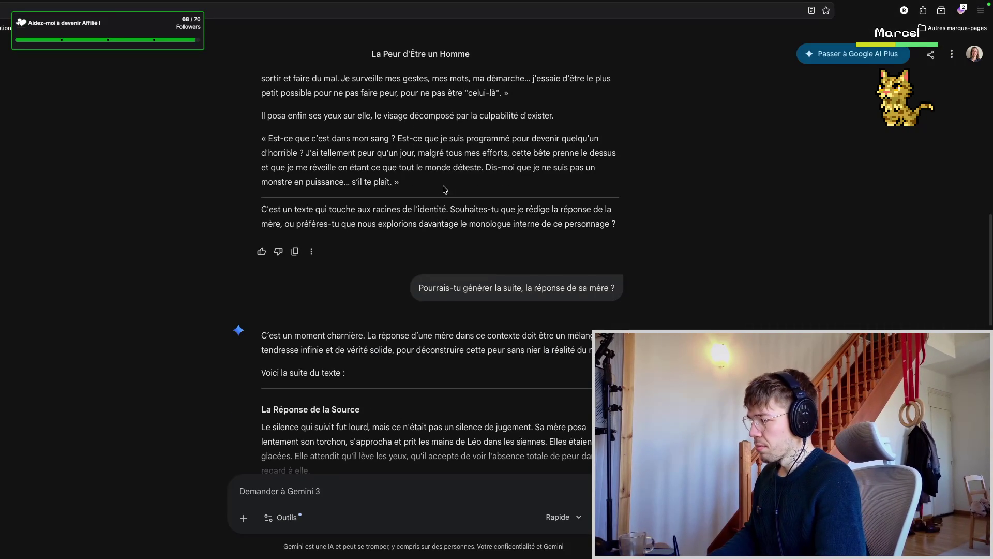
scroll(439, 195, "up", 2)
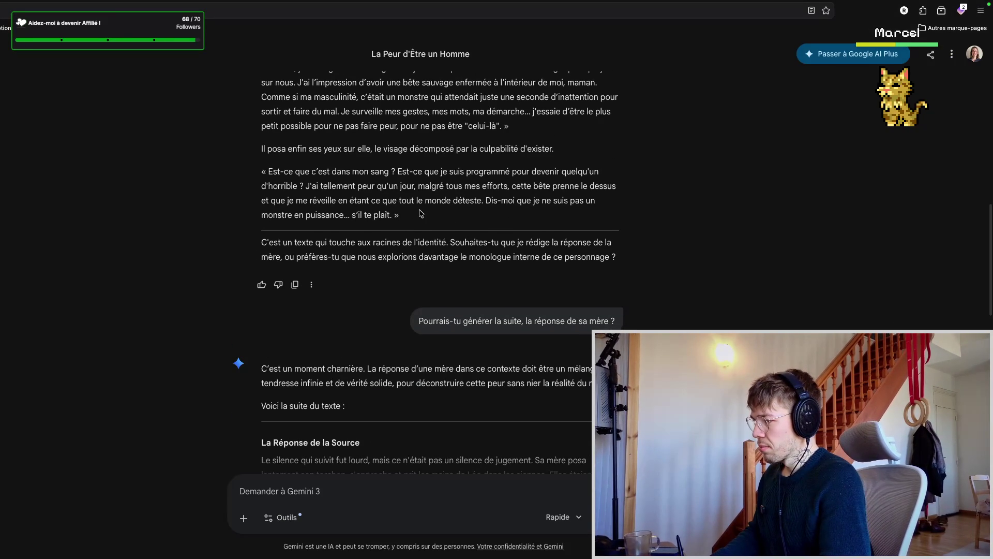
scroll(419, 218, "down", 1)
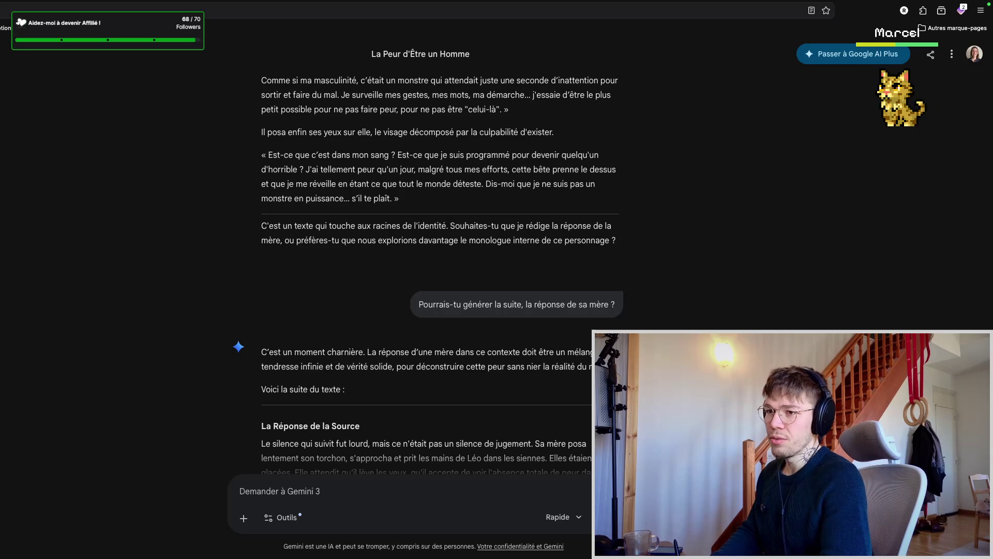
key("ctrl+Tab")
scroll(361, 244, "up", 2)
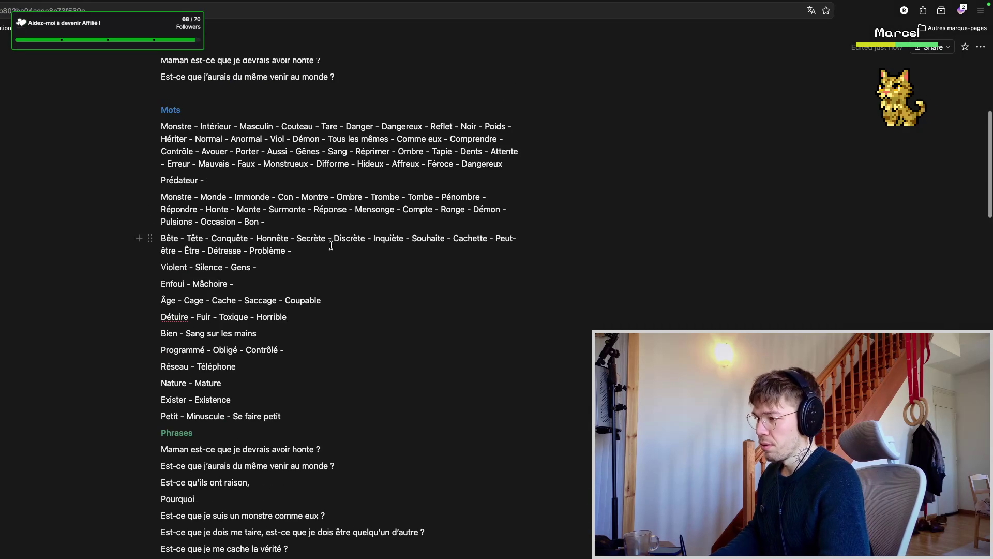
type("Déteste")
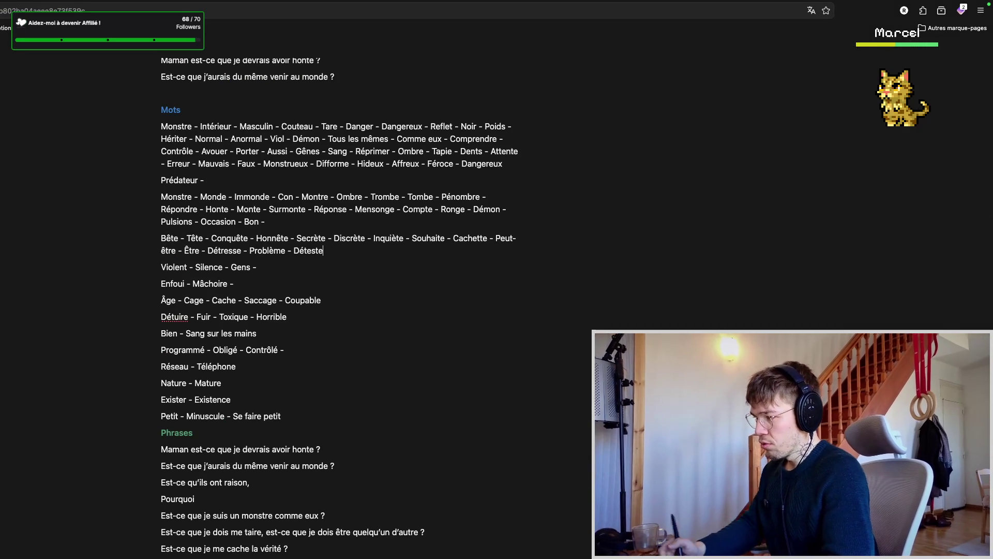
scroll(329, 334, "down", 5)
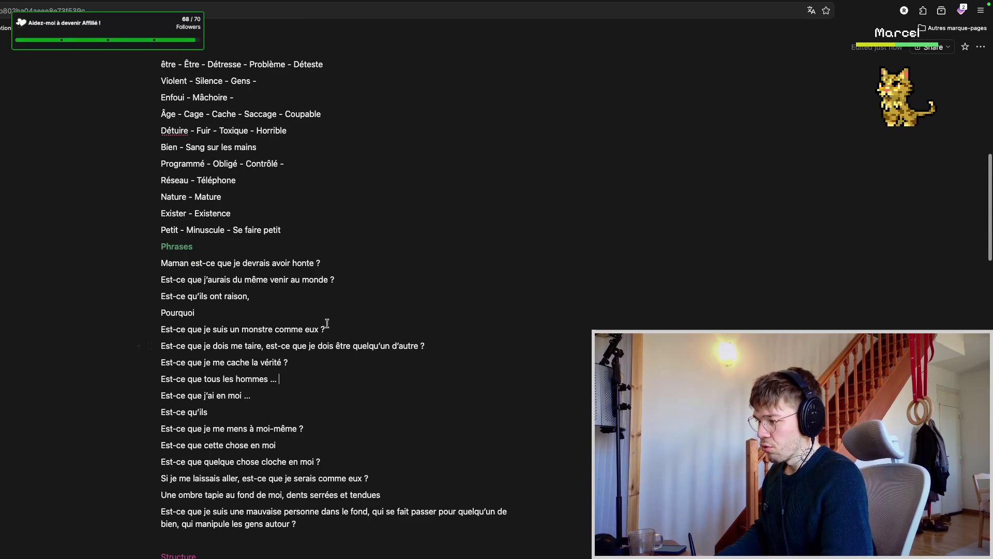
- Start the new phrase line Tout ce que je déteste… beneath Pourquoi
key("Return")
type("Tout ce que")
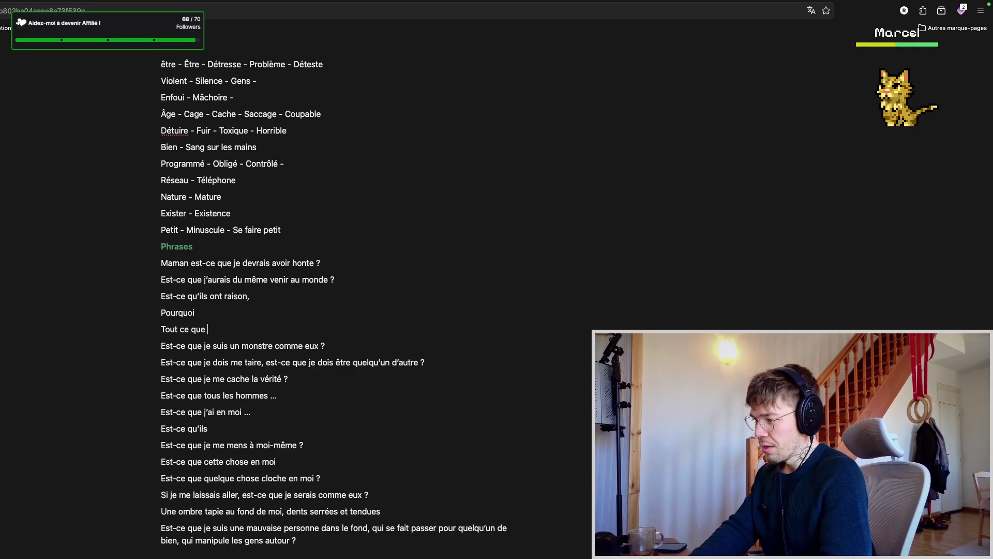
type("...")
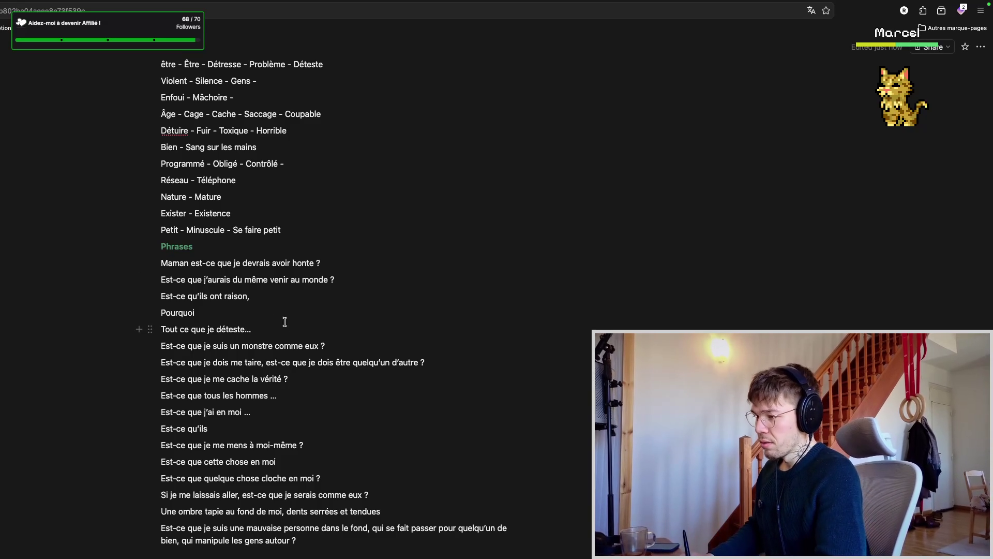
scroll(290, 297, "down", 1)
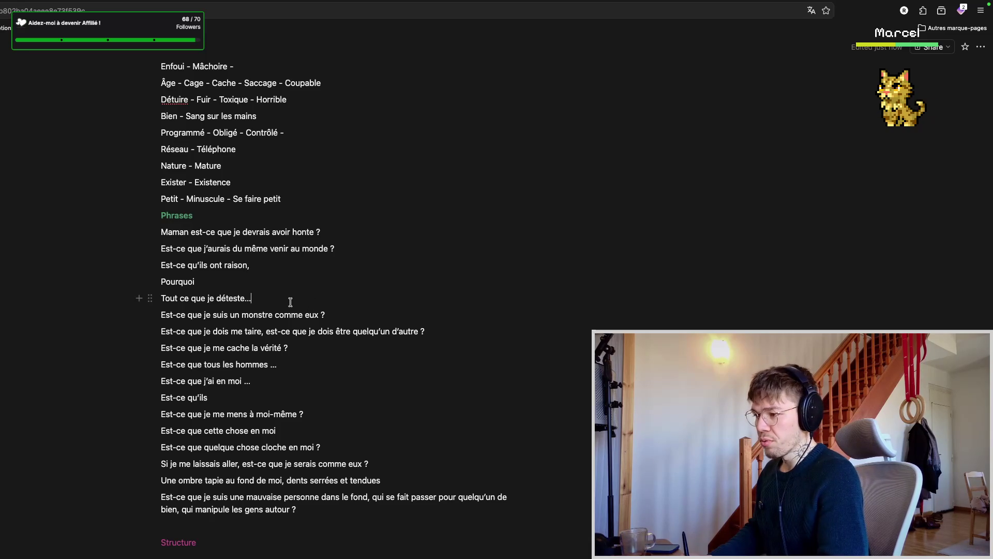
- Mark the story line about the cry of anger rising everywhere and come back to the notes
key("ctrl+Tab")
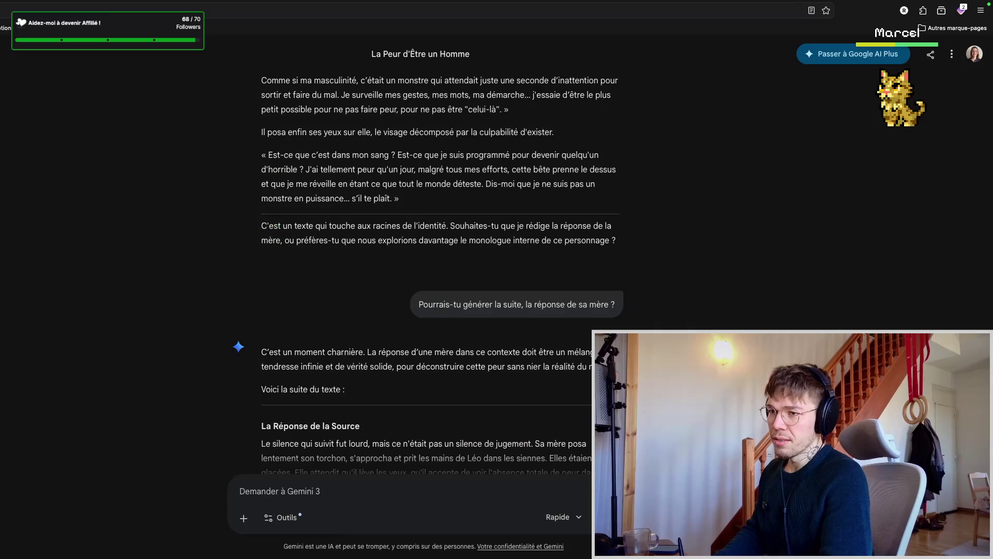
scroll(422, 270, "down", 1)
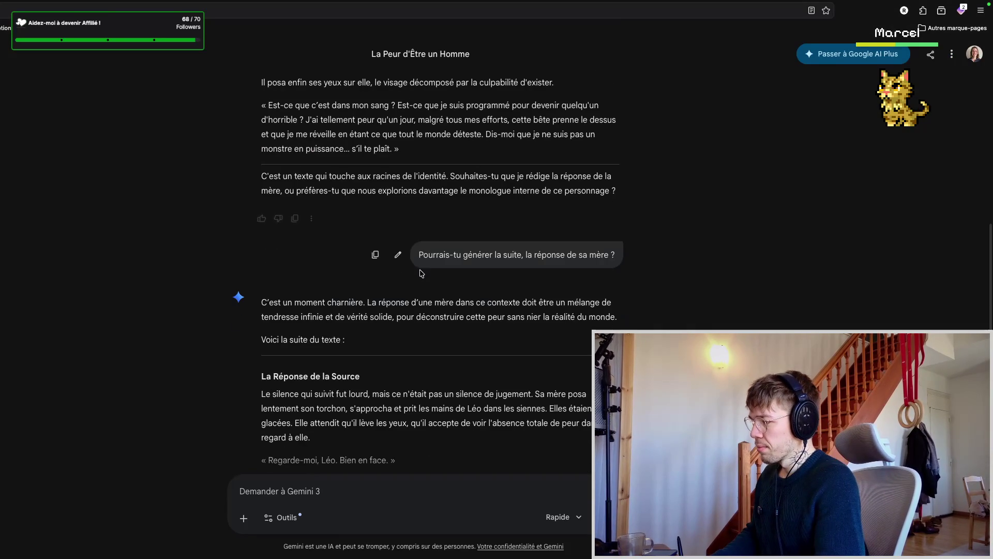
scroll(417, 298, "down", 2)
scroll(421, 284, "up", 1)
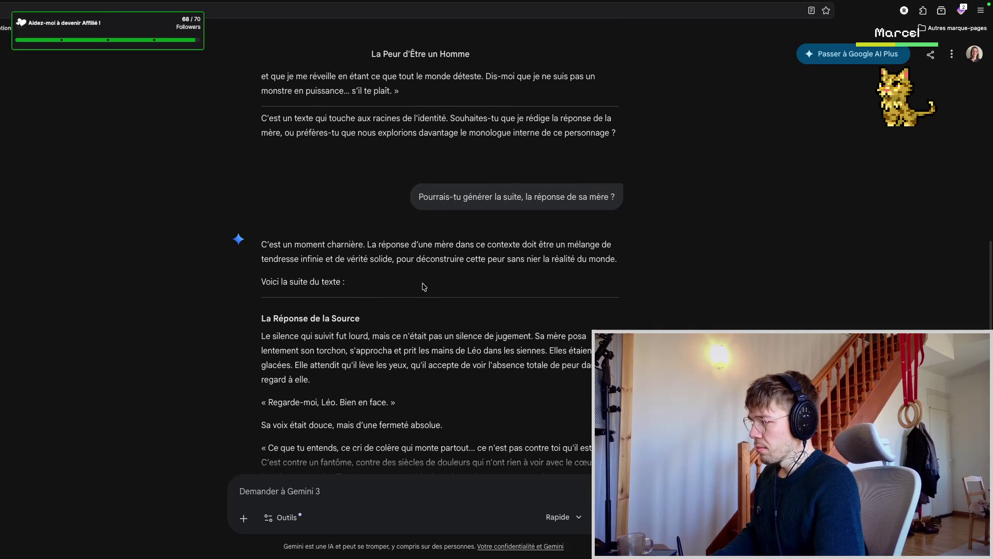
scroll(427, 305, "down", 1)
scroll(427, 306, "down", 1)
scroll(427, 310, "down", 1)
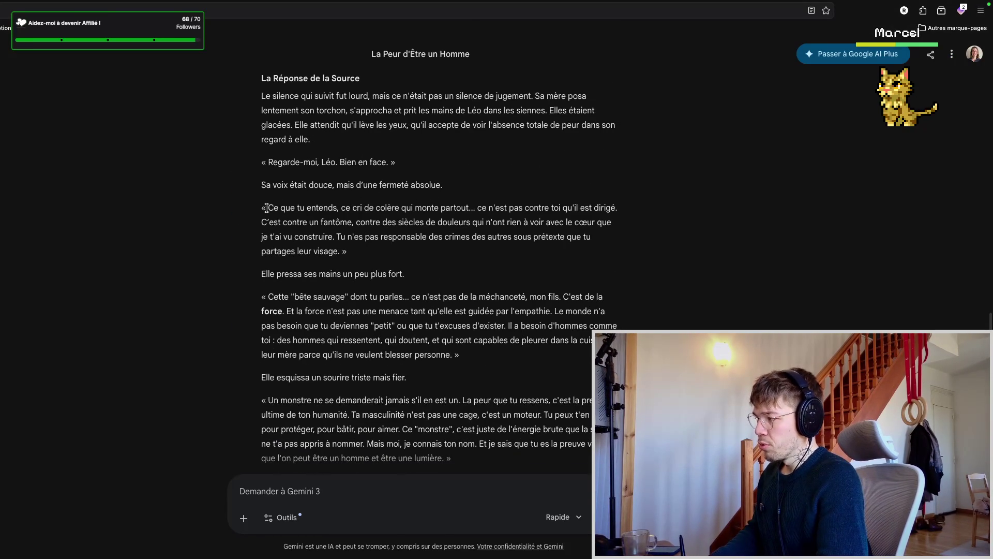
left_click_drag(266, 208, 465, 208)
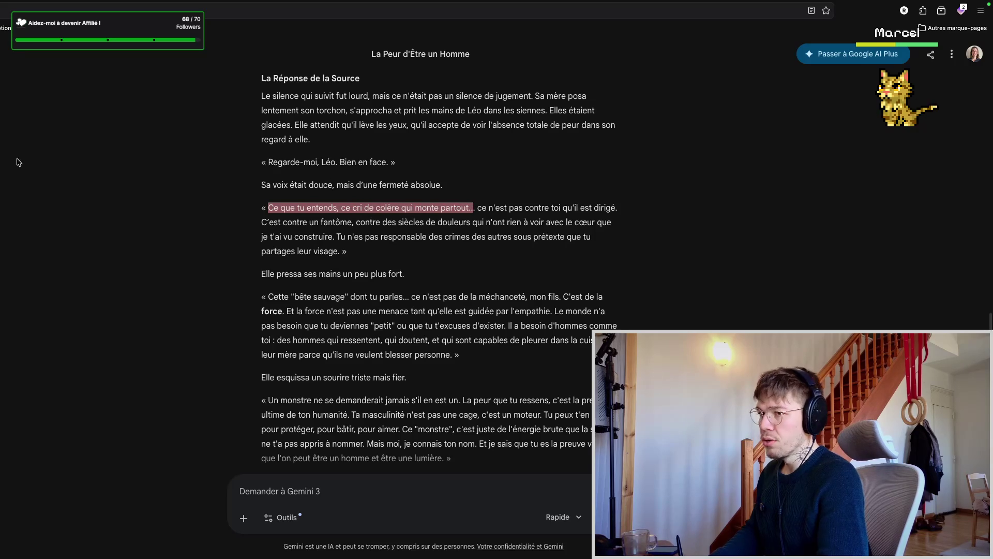
key("ctrl+Tab")
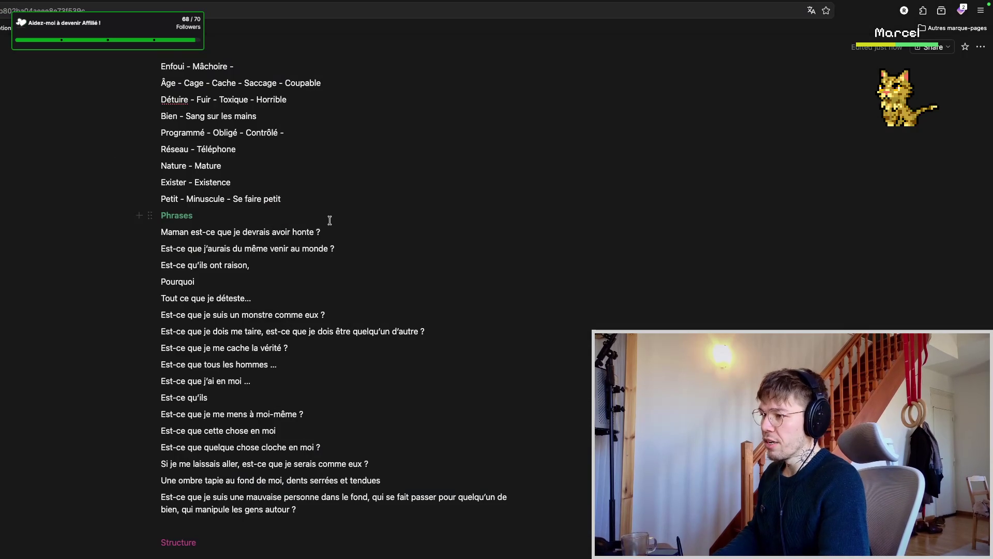
scroll(333, 226, "up", 3)
scroll(334, 239, "up", 4)
scroll(311, 244, "up", 1)
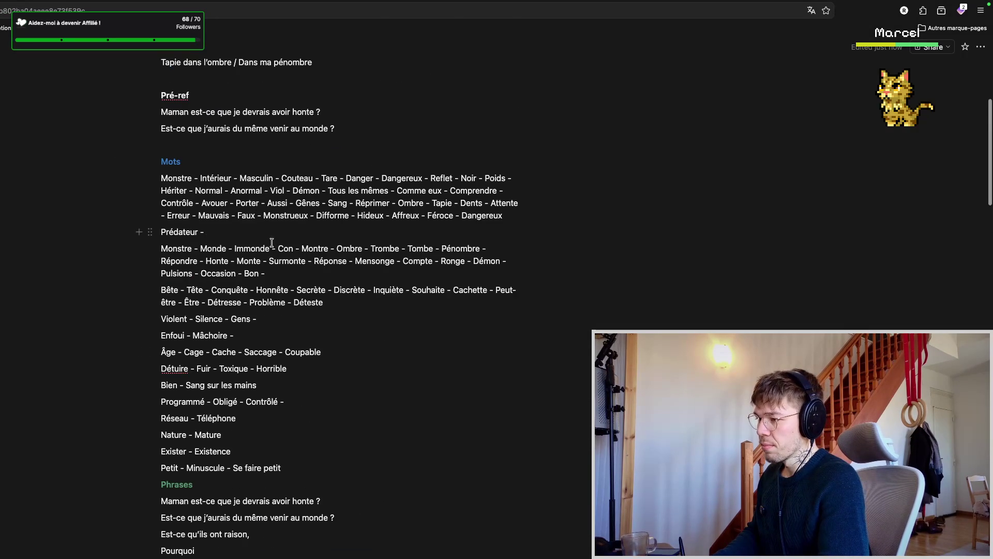
type("- Colère")
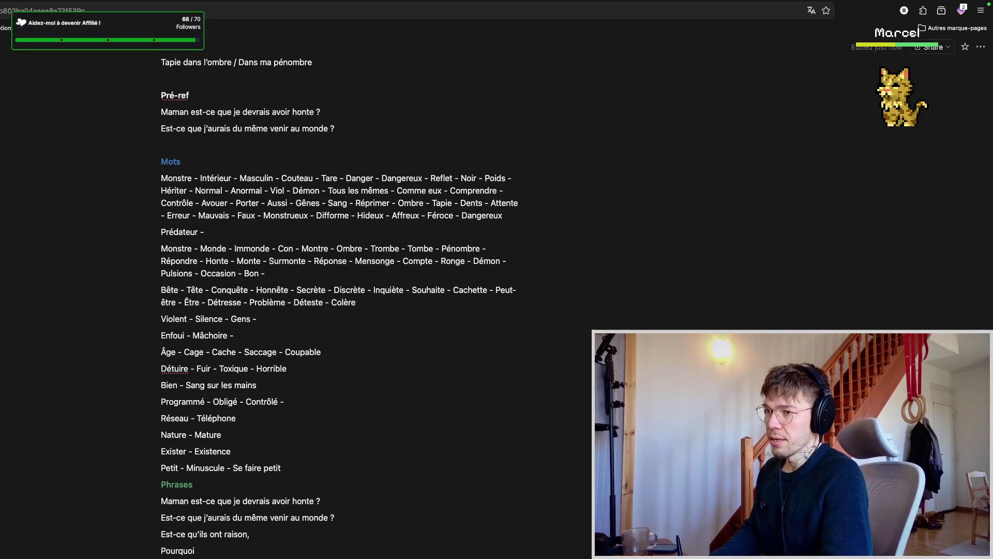
- Pick out bête sauvage in the story and bring it back to add Sauvage after Coupable
key("ctrl+shift+Tab")
left_click(401, 237)
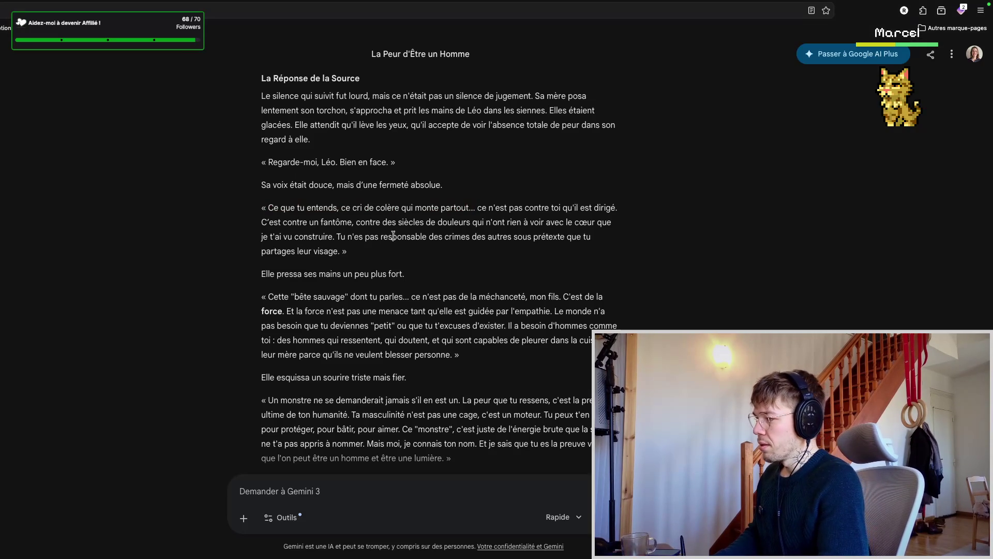
scroll(396, 247, "down", 1)
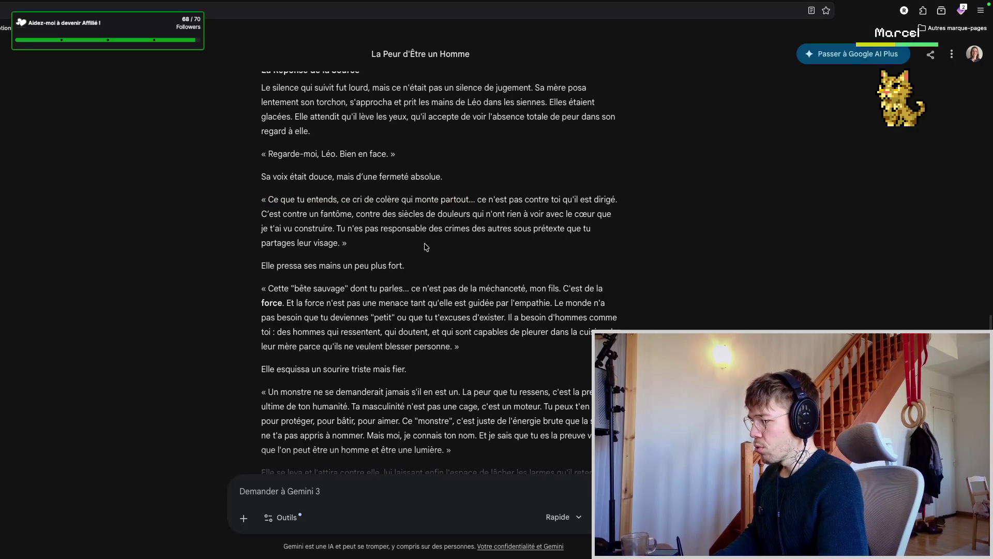
scroll(426, 247, "down", 1)
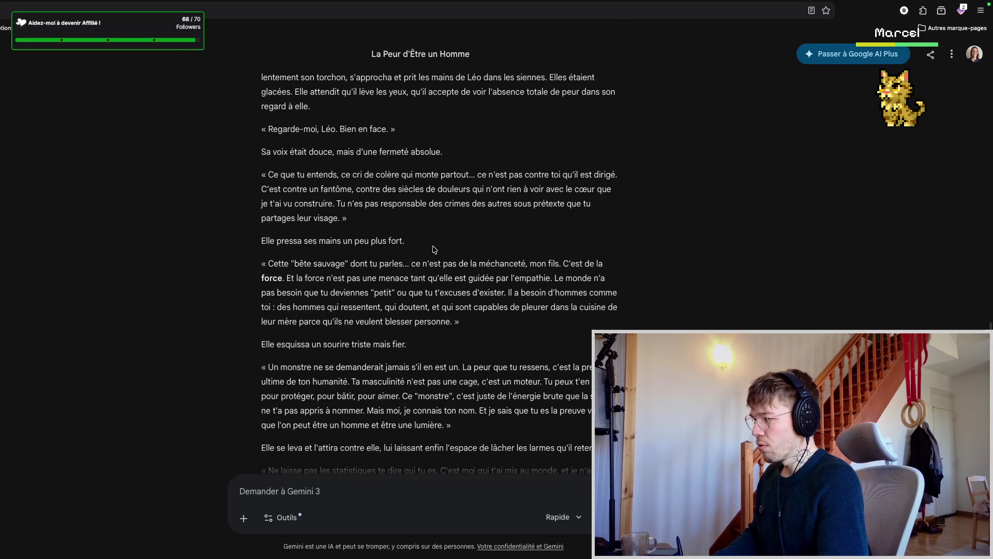
scroll(433, 250, "down", 2)
scroll(431, 260, "down", 1)
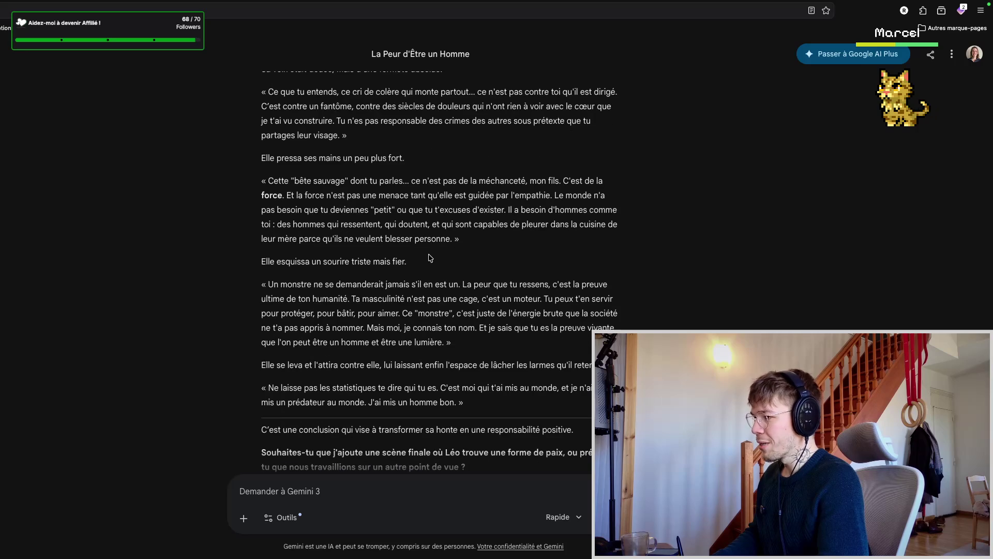
scroll(425, 238, "down", 2)
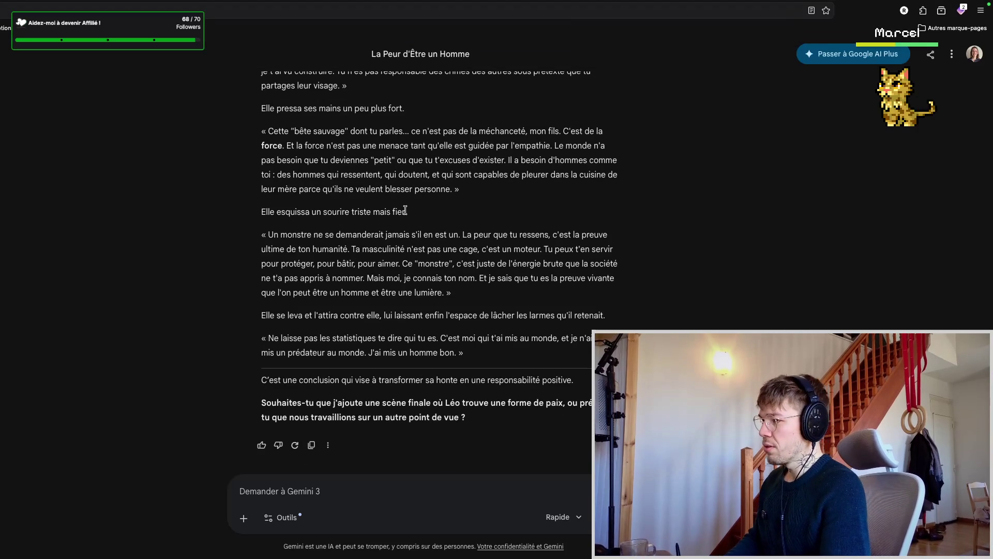
scroll(405, 224, "up", 1)
left_click_drag(294, 172, 345, 174)
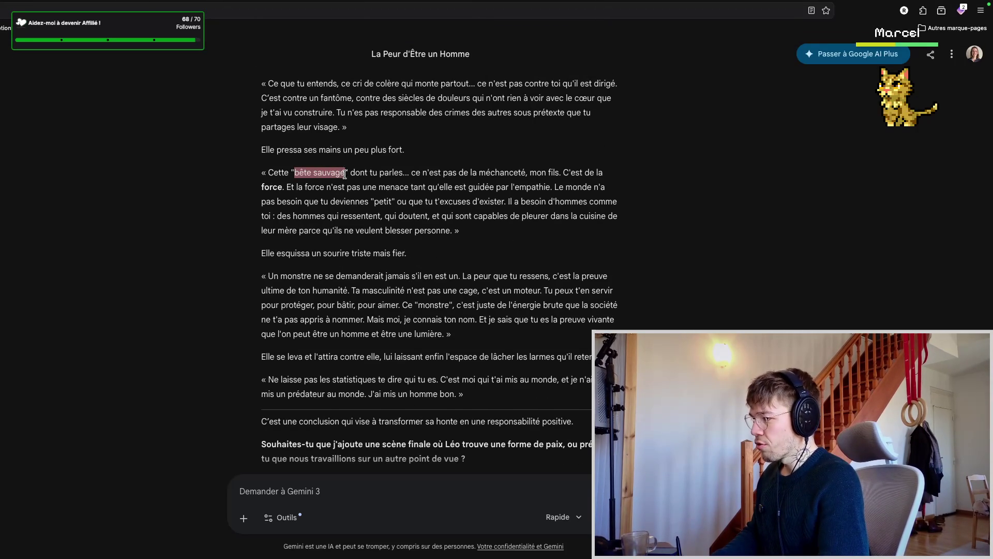
key("ctrl+Tab")
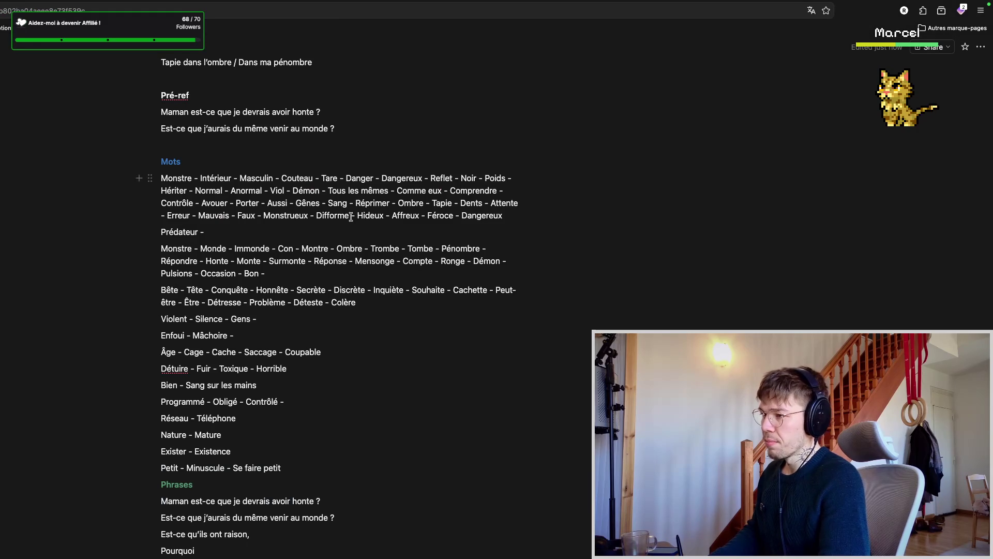
scroll(349, 216, "up", 1)
scroll(311, 234, "down", 3)
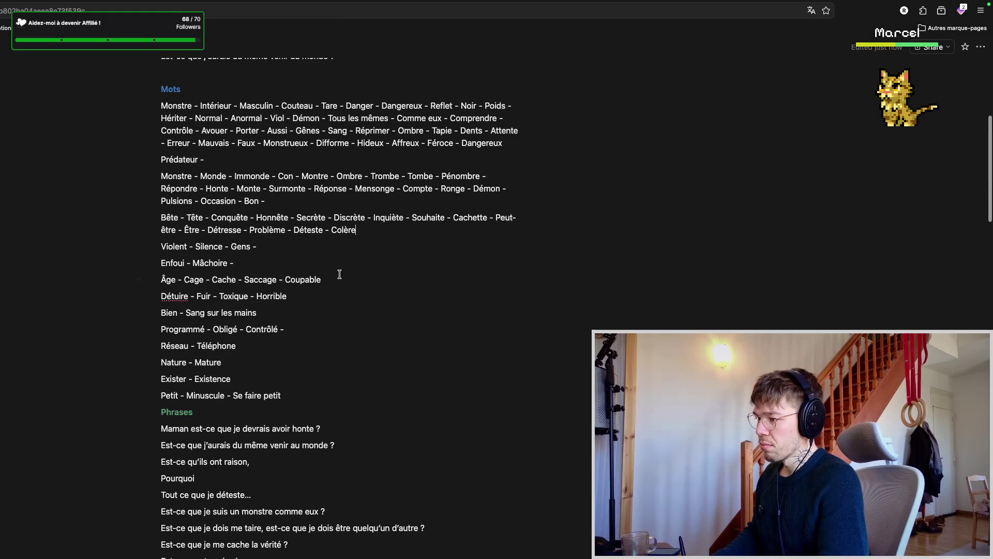
type(" - Sauvage")
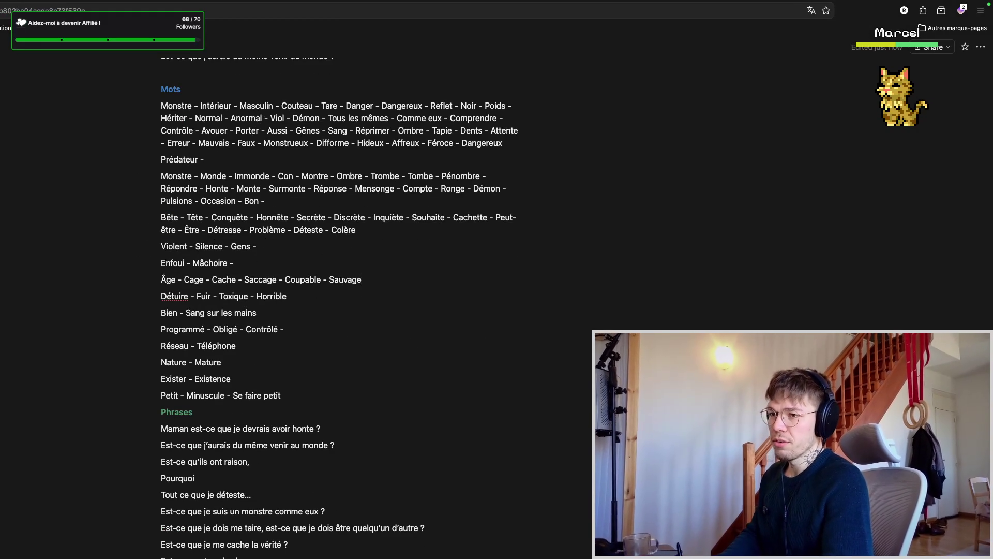
- Pick out the sentence about force guided by empathy and return to the word lists
key("ctrl+shift+Tab")
left_click(449, 186)
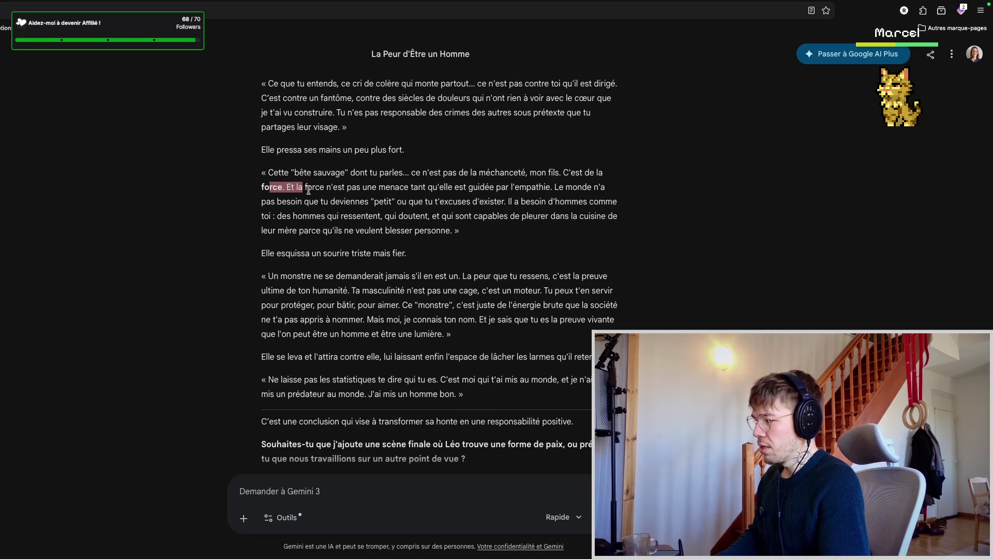
left_click_drag(301, 190, 489, 187)
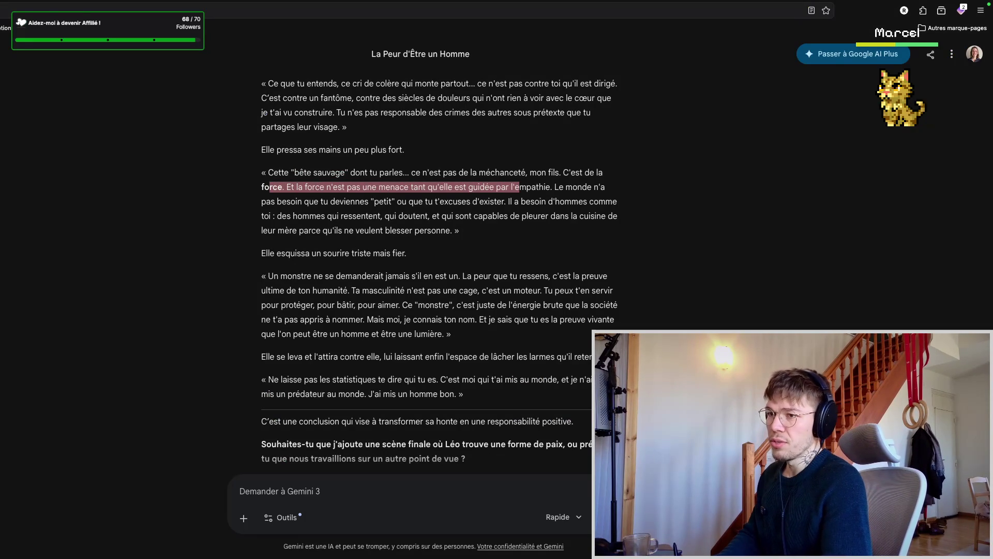
key("ctrl+Tab")
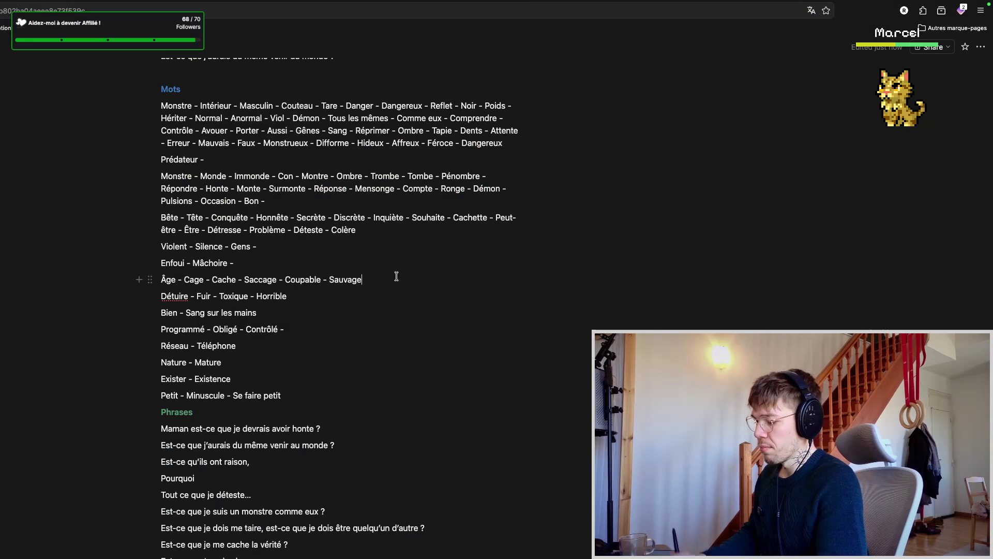
type("- Menc")
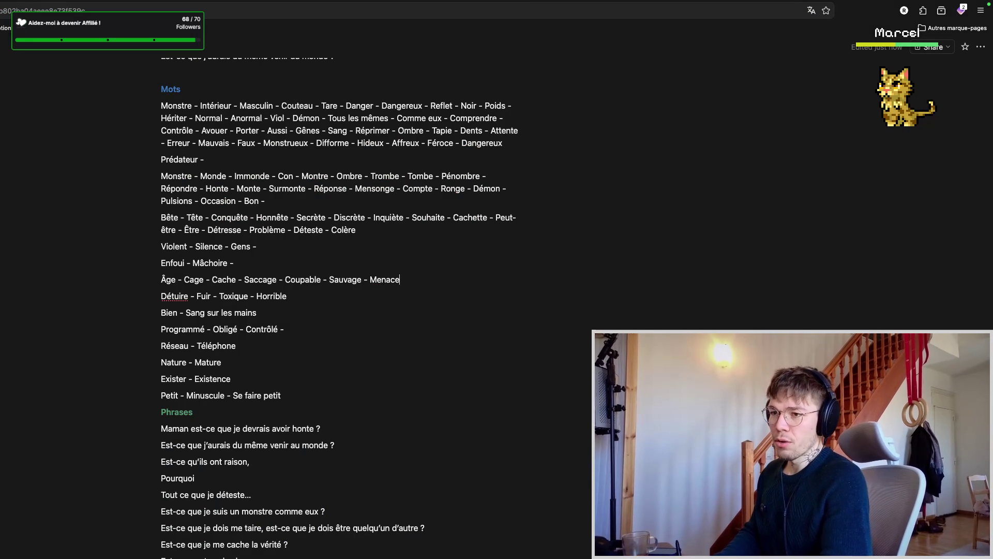
- Dismiss the accidental Save dialog and select 'Un monstre ne se demanderait jamais s'il en est un'
key("ctrl+shift+Tab")
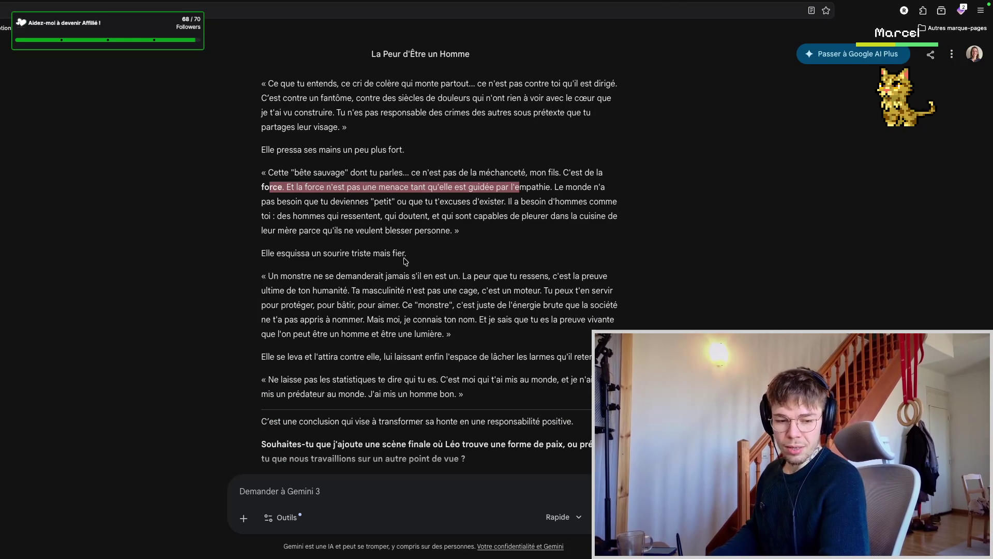
left_click(407, 217)
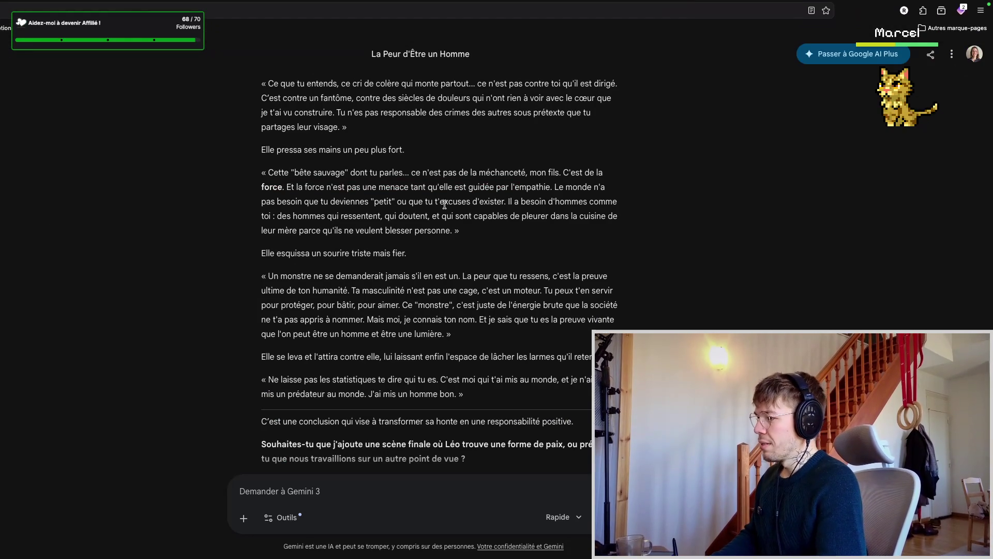
scroll(421, 213, "down", 1)
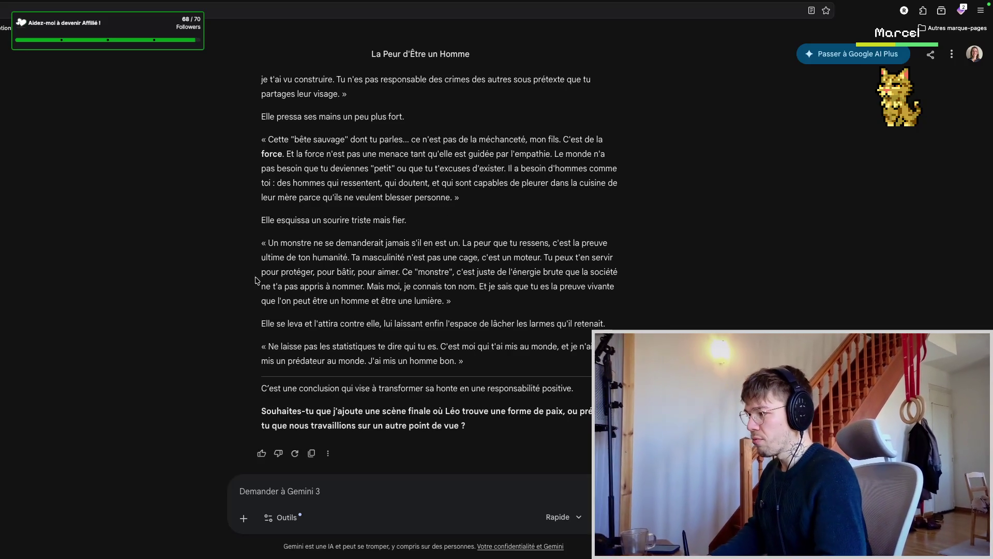
key("super+s")
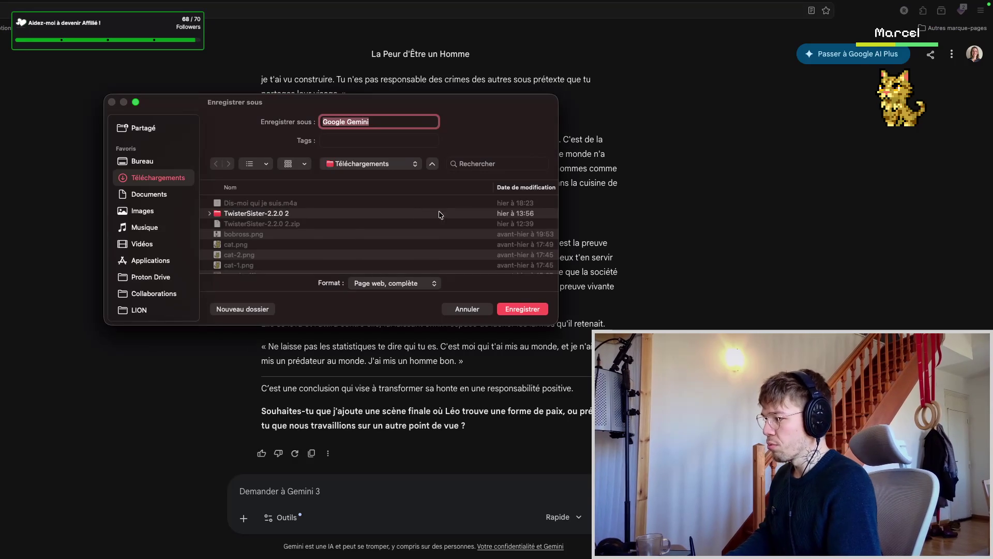
left_click(467, 308)
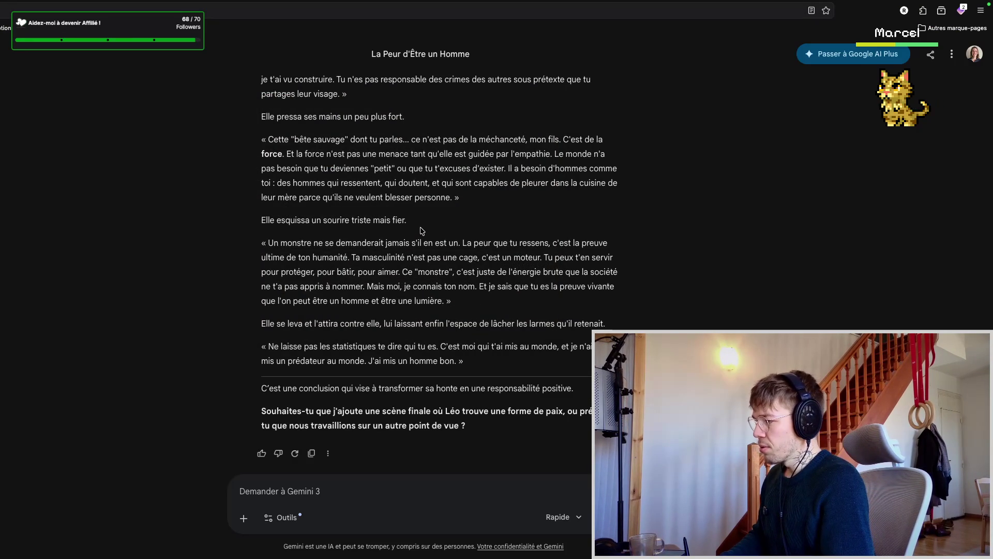
scroll(424, 223, "down", 1)
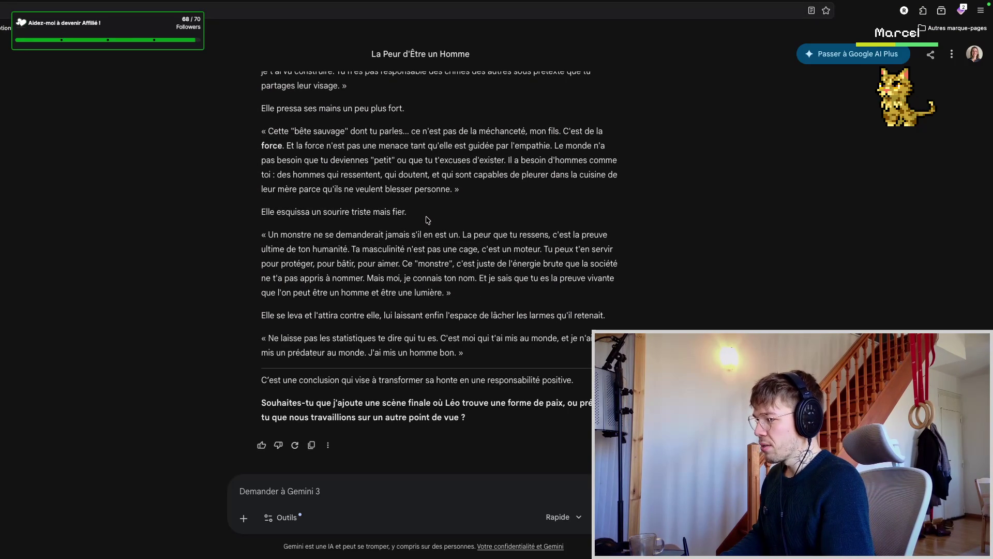
mouse_move(318, 235)
left_mouse_down()
mouse_move(409, 238)
mouse_move(281, 238)
left_mouse_up()
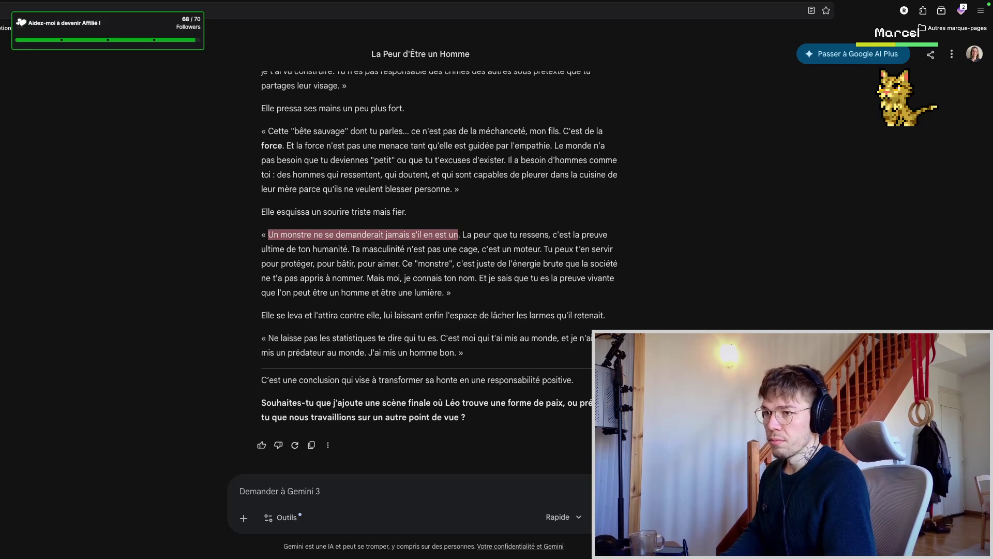
- Paste the monster sentence as a new line after Petit - Minuscule - Se faire petit, then go back to Gemini
key("ctrl+Tab")
scroll(321, 272, "down", 3)
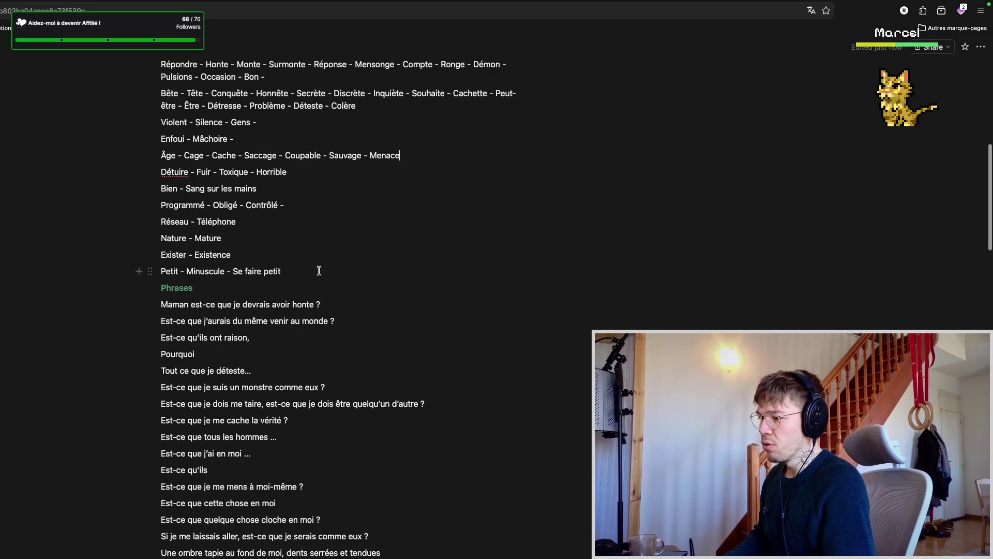
left_click(320, 270)
key("Return")
type("Un monstre ne se demanderait jamais s'il en est un")
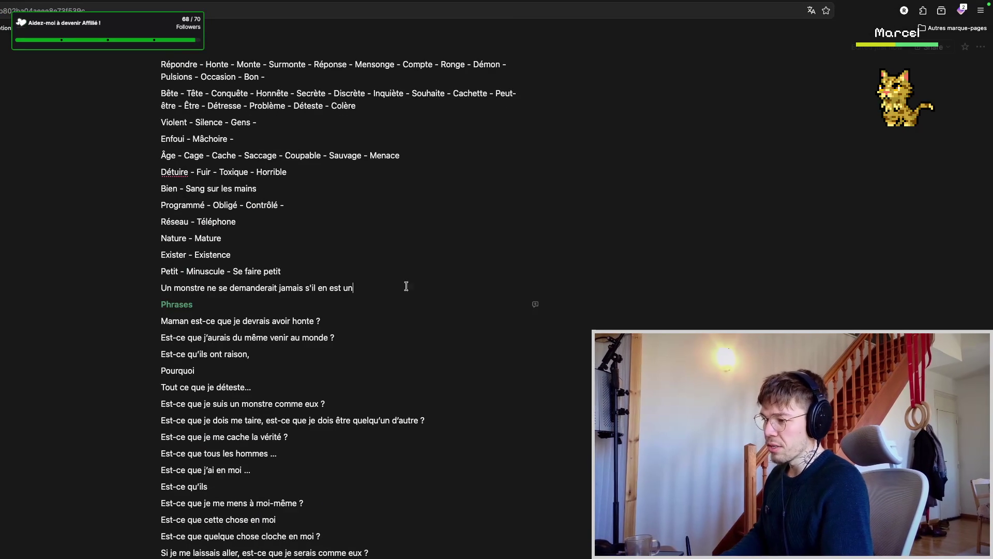
scroll(385, 270, "down", 2)
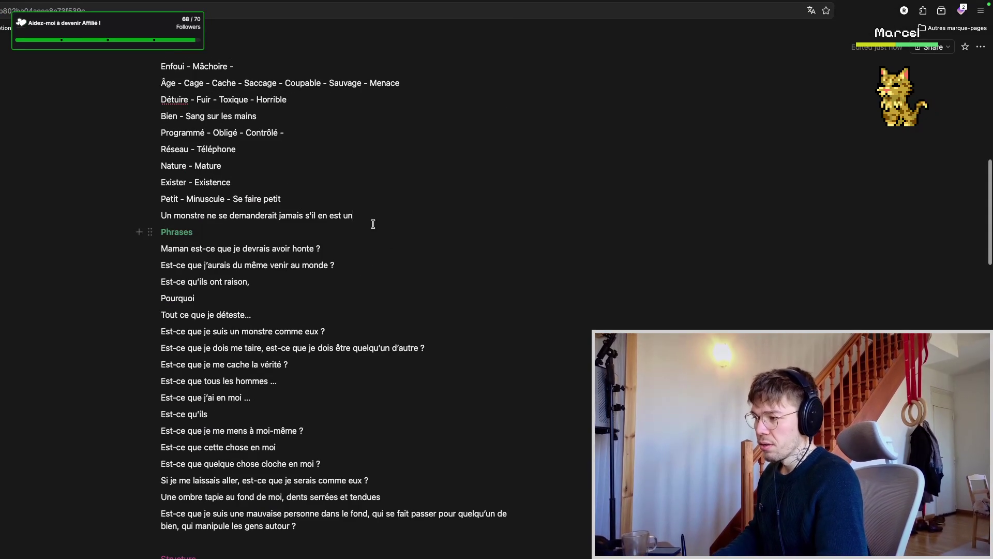
scroll(380, 268, "up", 5)
scroll(383, 279, "down", 2)
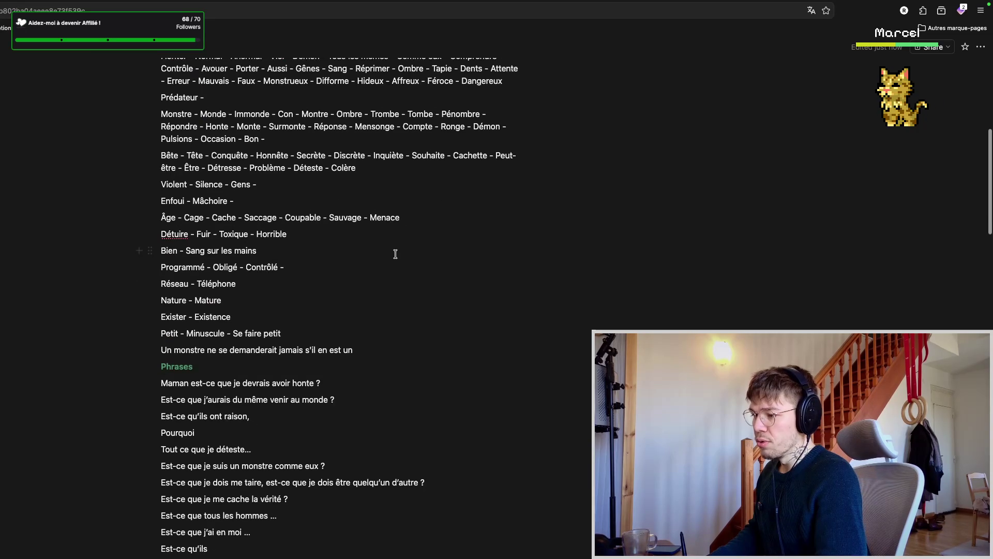
scroll(380, 333, "down", 3)
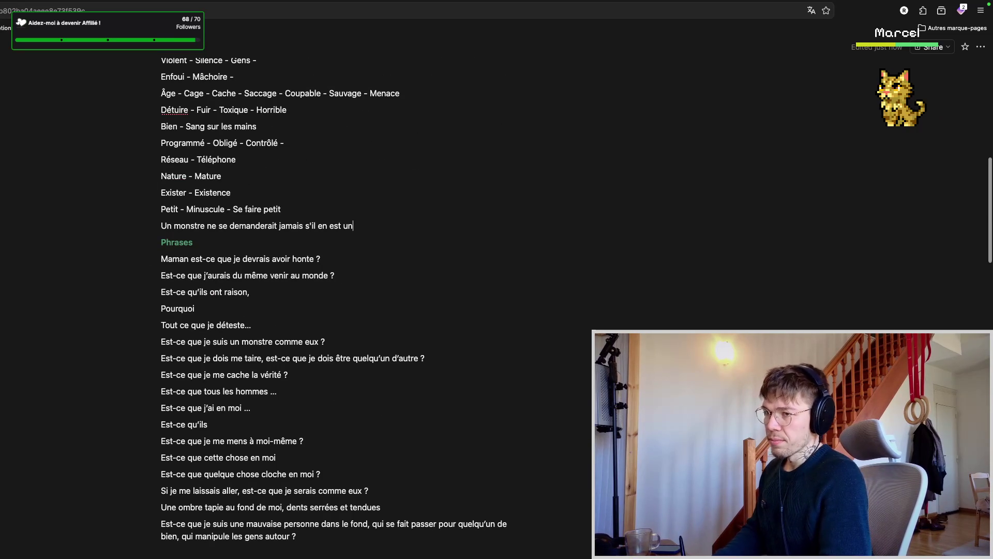
key("ctrl+Tab")
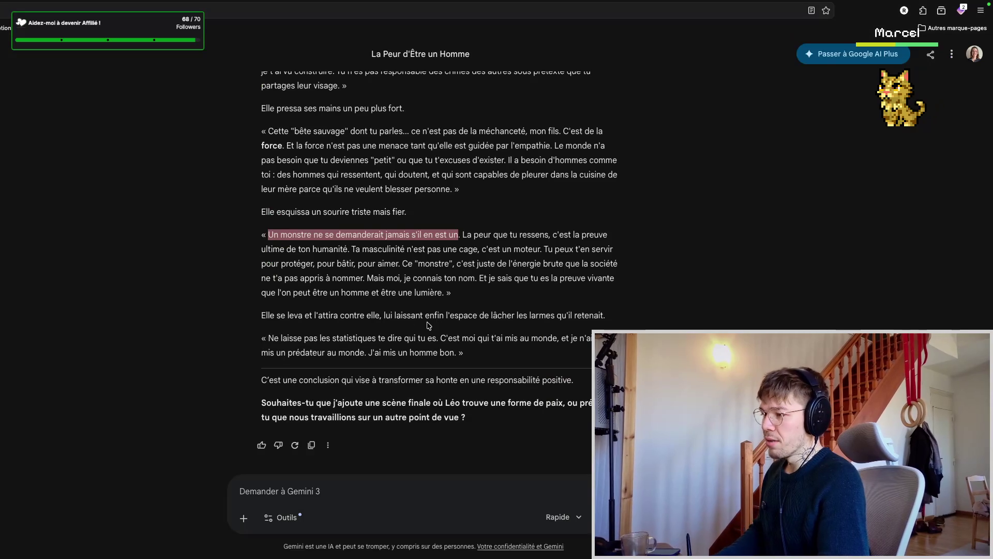
- Skim phrases like La peur que tu ressens, c'est un moteur and c'est juste de l'énergie brute without copying
left_click(462, 296)
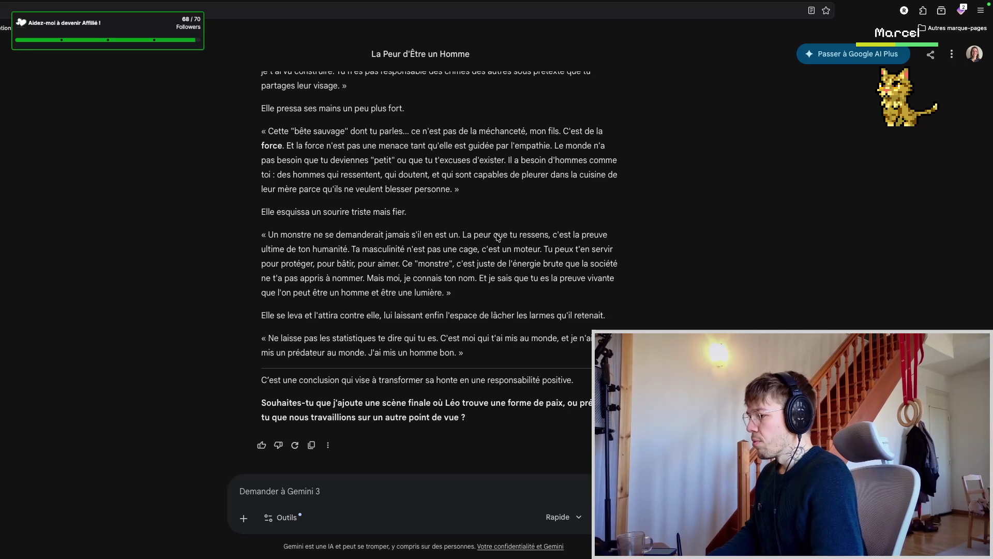
left_click_drag(463, 235, 572, 234)
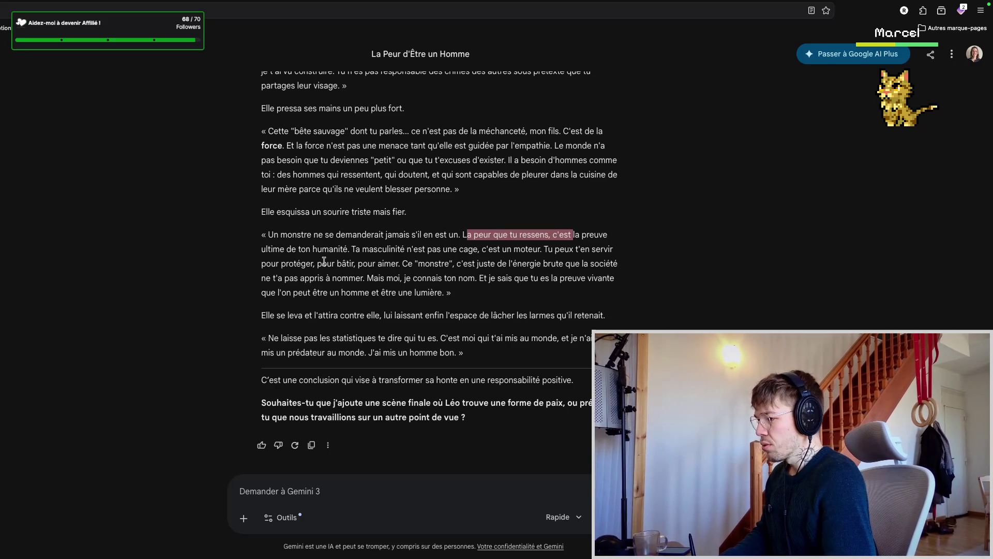
left_click_drag(287, 249, 338, 251)
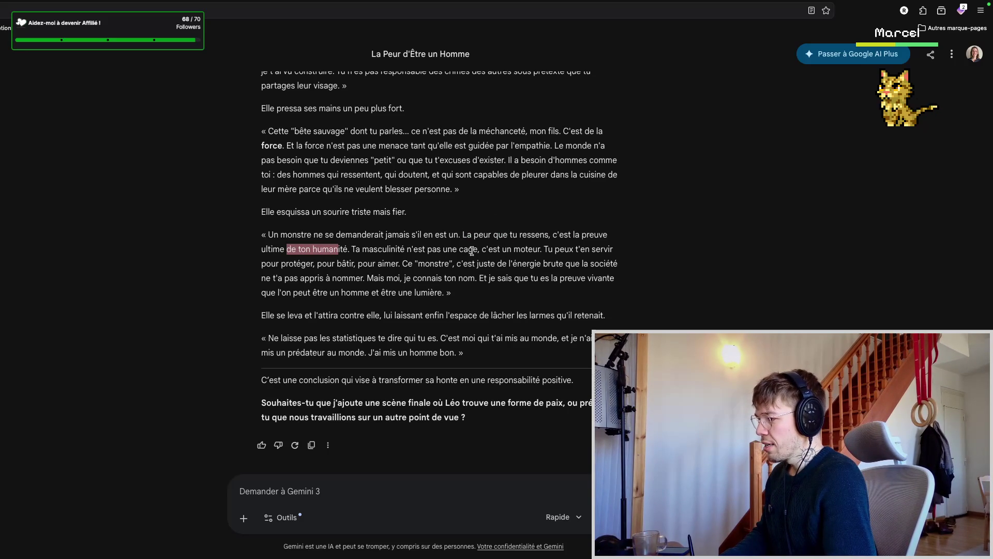
left_click_drag(482, 250, 604, 248)
left_click_drag(294, 264, 334, 266)
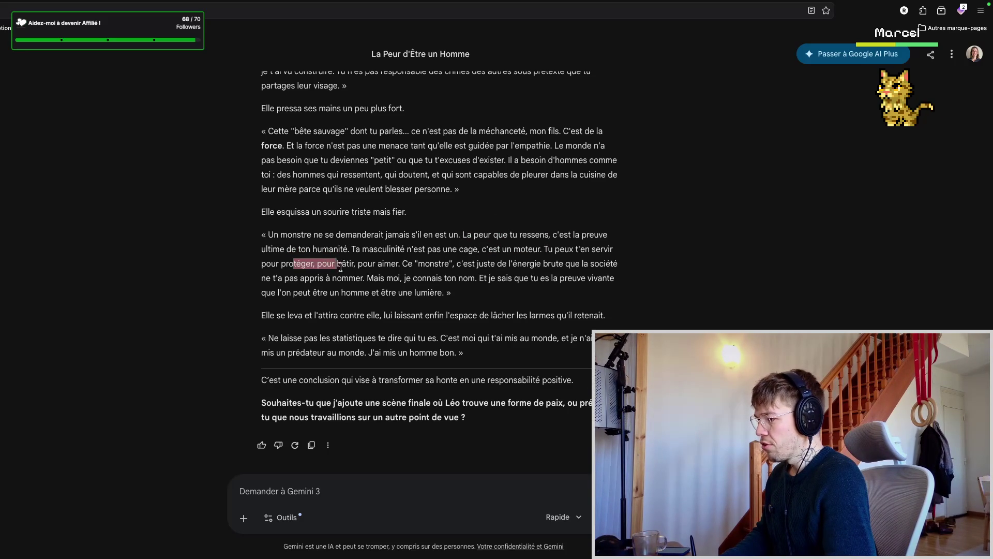
left_click_drag(468, 264, 594, 263)
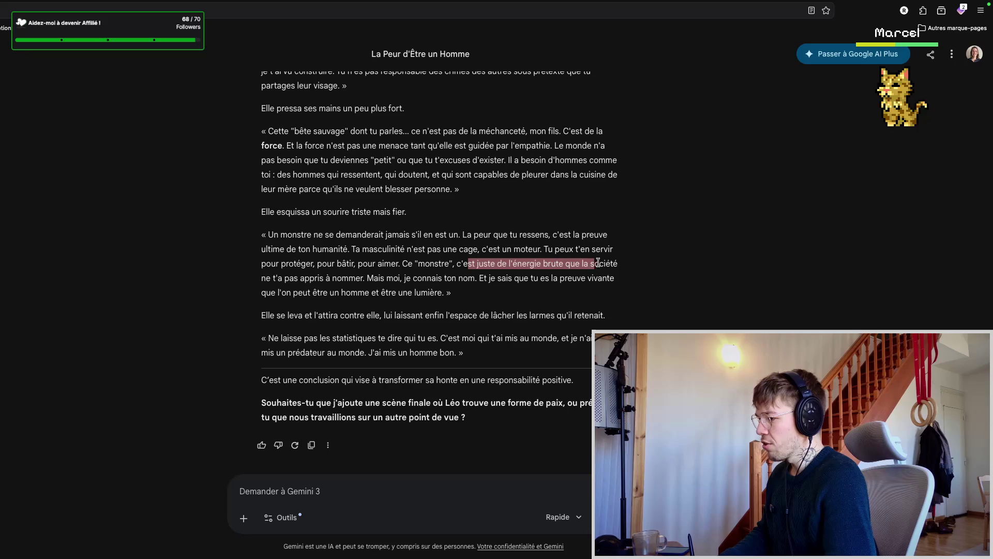
left_click(295, 280)
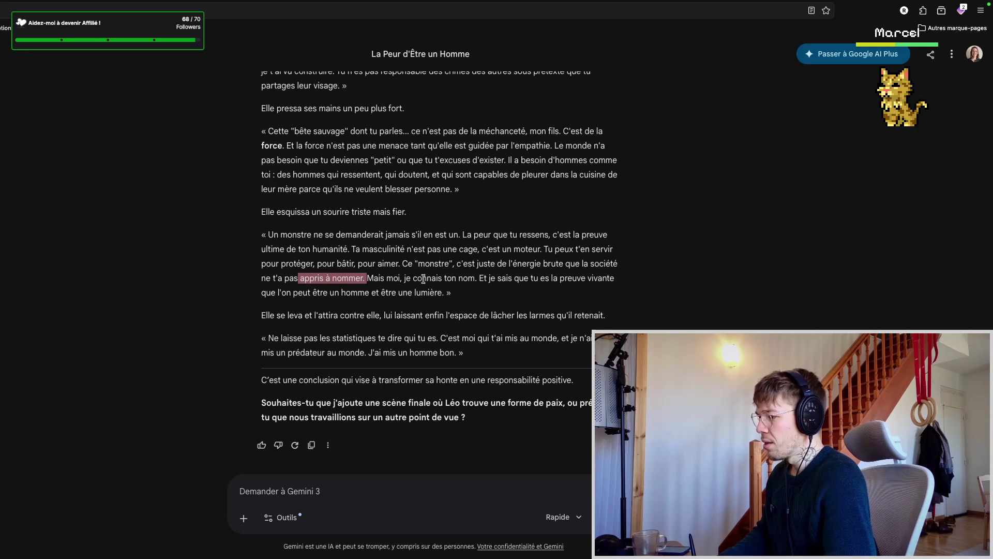
- Skim appris à nommer, the statistics sentence and the mother's last line, then return to the notes
left_click_drag(379, 280, 562, 280)
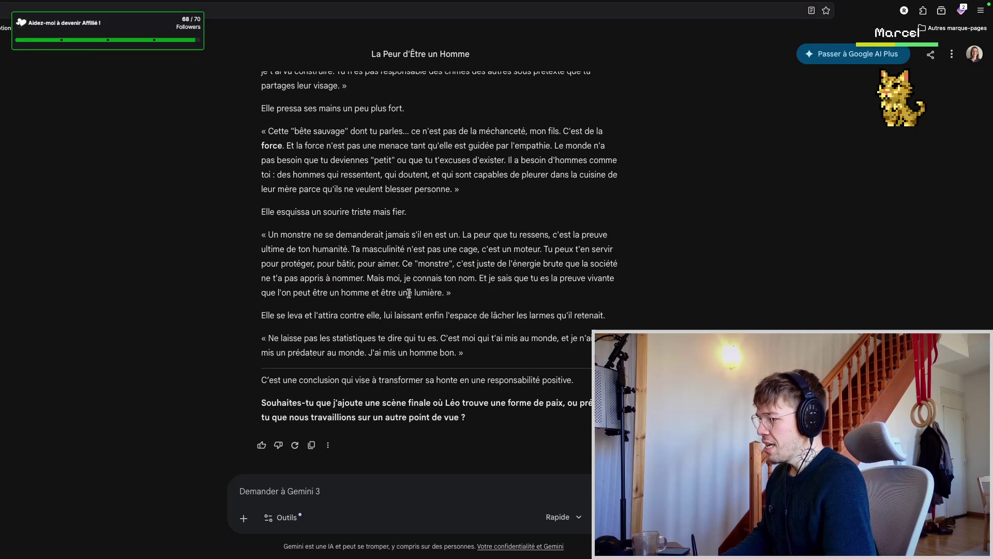
left_click(477, 302)
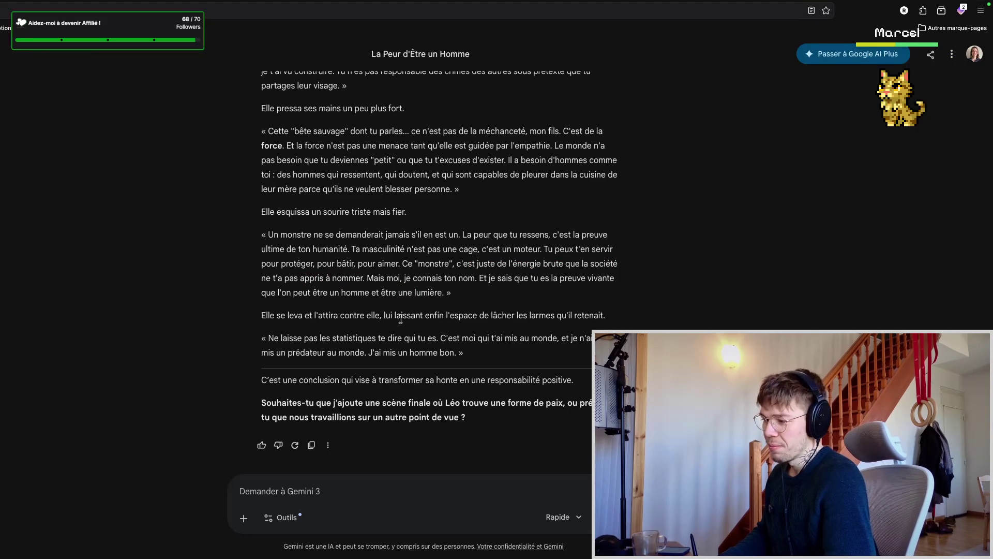
left_click_drag(320, 340, 597, 340)
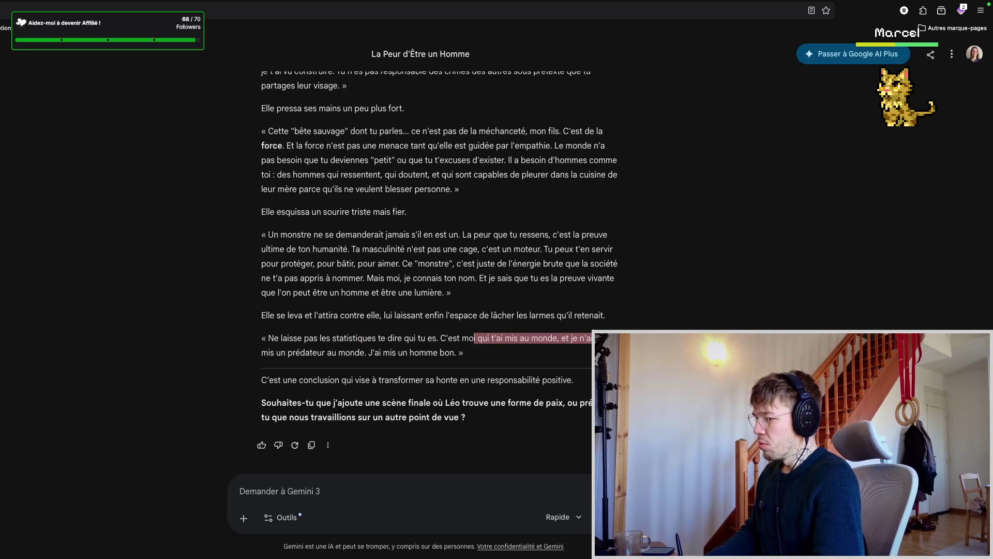
left_click_drag(285, 355, 438, 351)
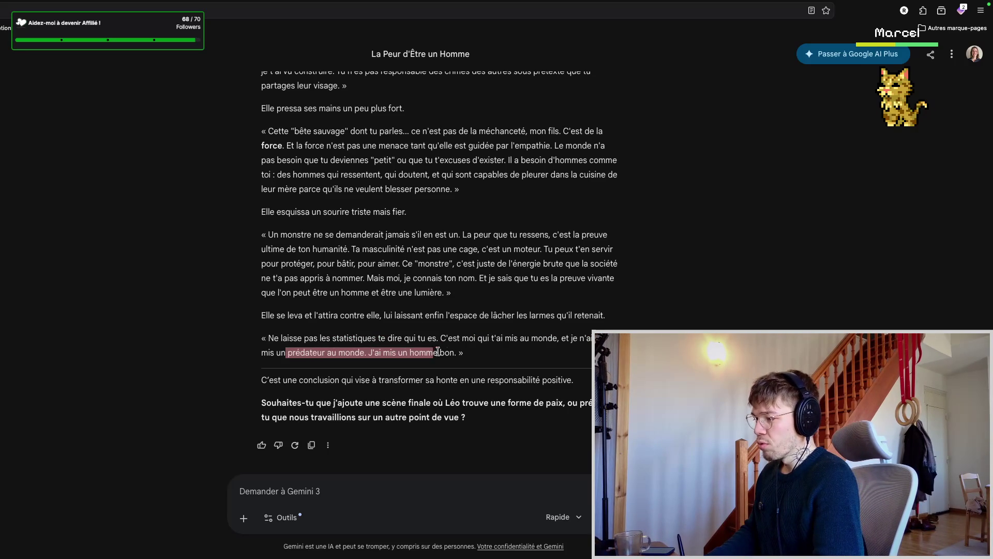
left_click(495, 356)
scroll(433, 199, "up", 10)
scroll(431, 217, "up", 3)
scroll(429, 234, "up", 2)
scroll(428, 245, "up", 3)
scroll(427, 245, "down", 5)
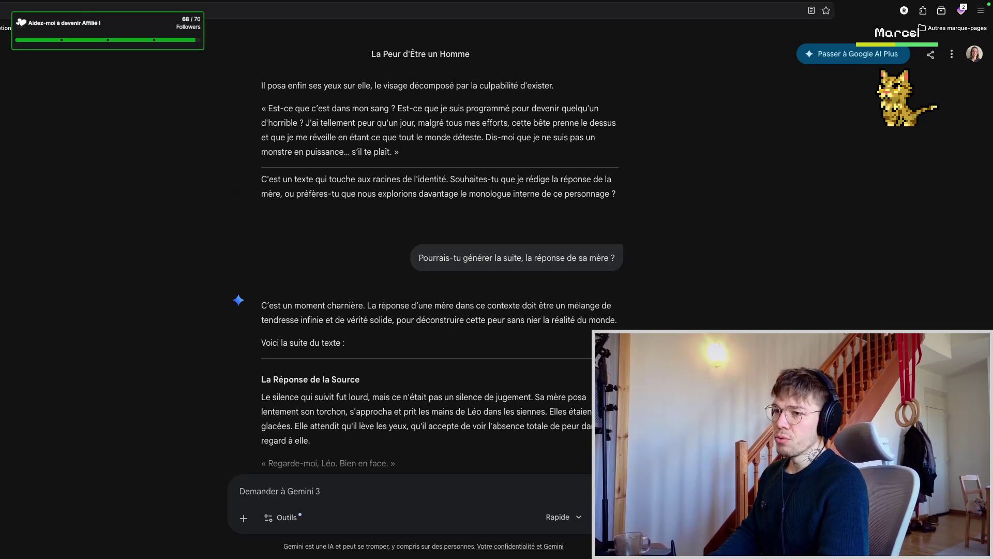
key("ctrl+Tab")
mouse_move(377, 239)
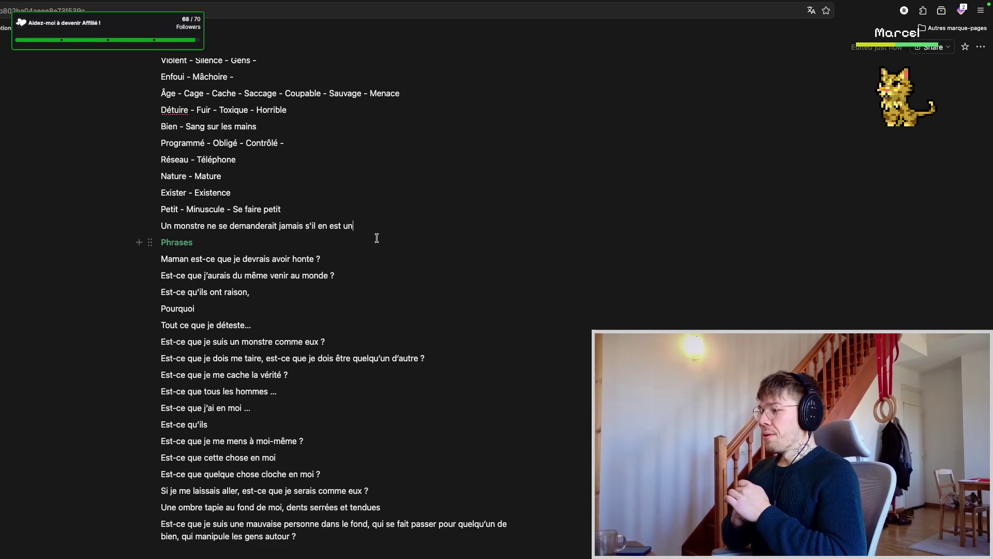
scroll(368, 280, "up", 5)
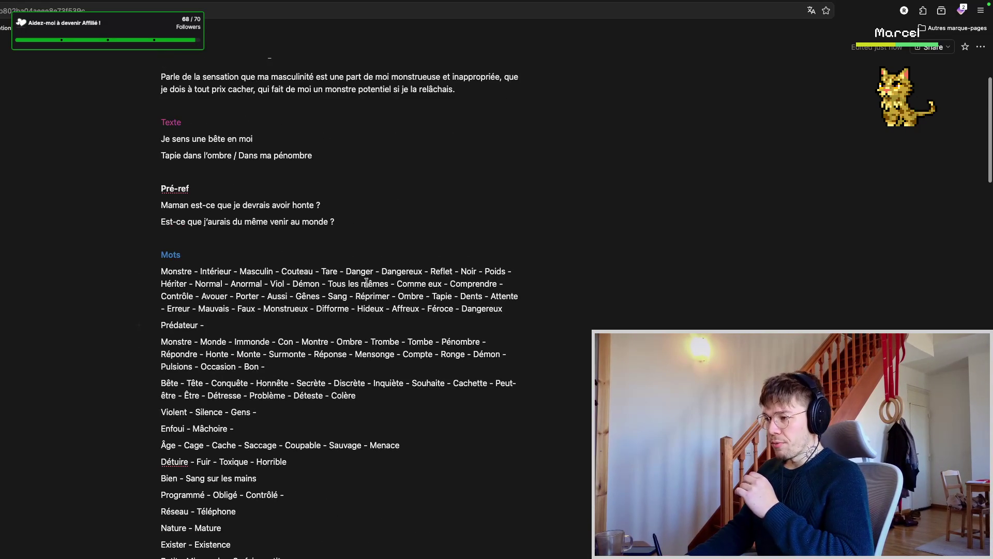
scroll(338, 328, "down", 6)
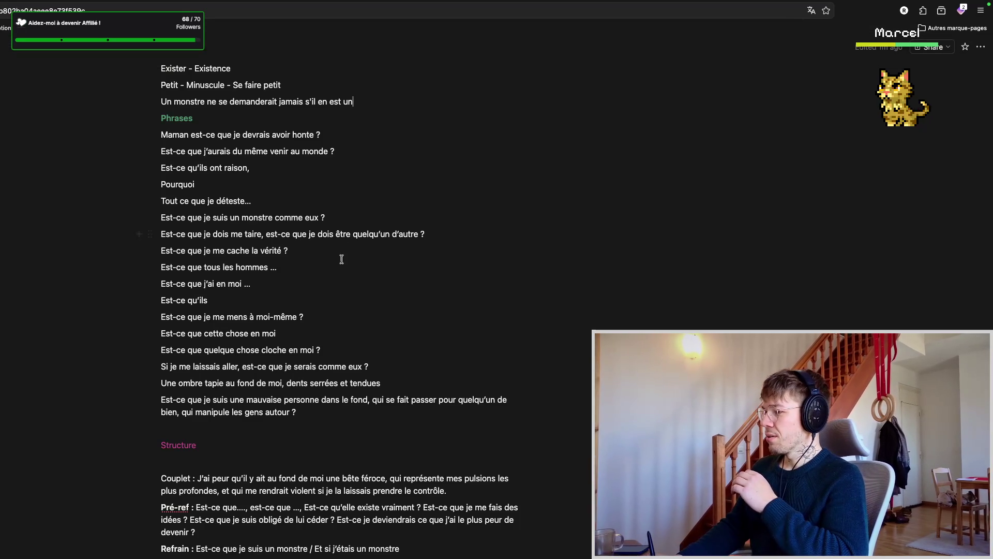
left_click(313, 269)
scroll(324, 261, "down", 3)
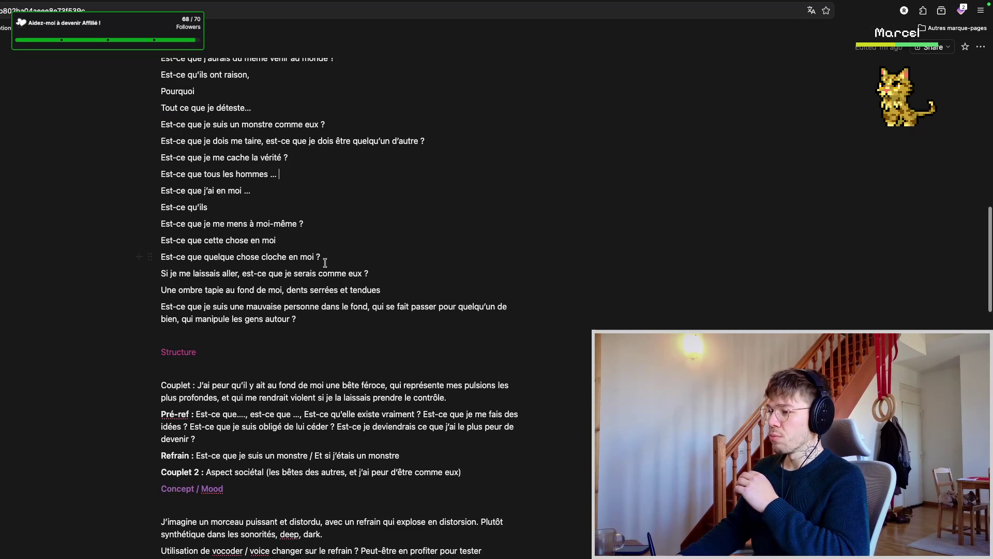